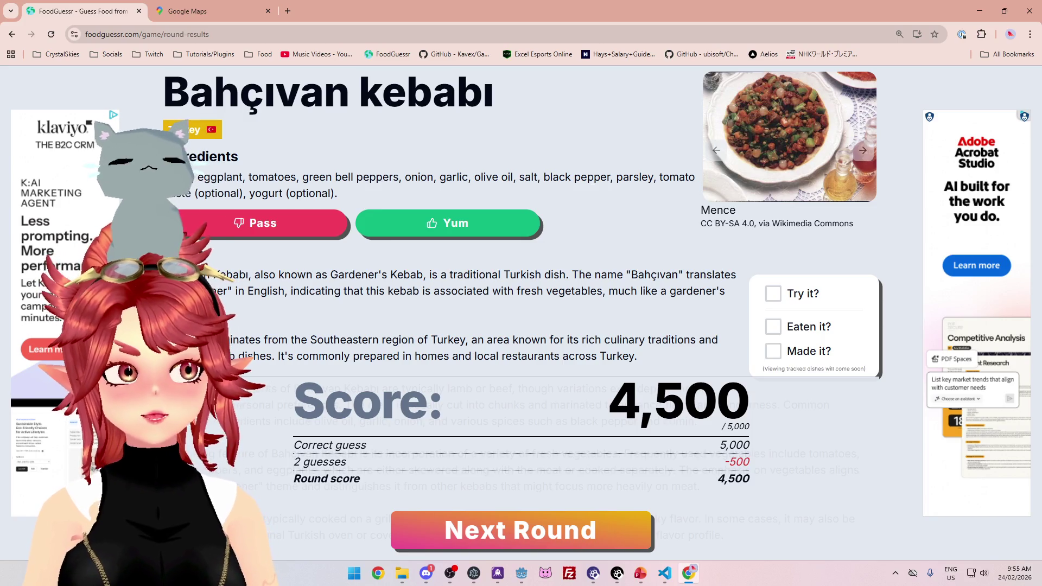
Rate Bahçıvan kebabı as Yum (80% of 178 votes) and advance to round 3 of 3.
click(500, 235)
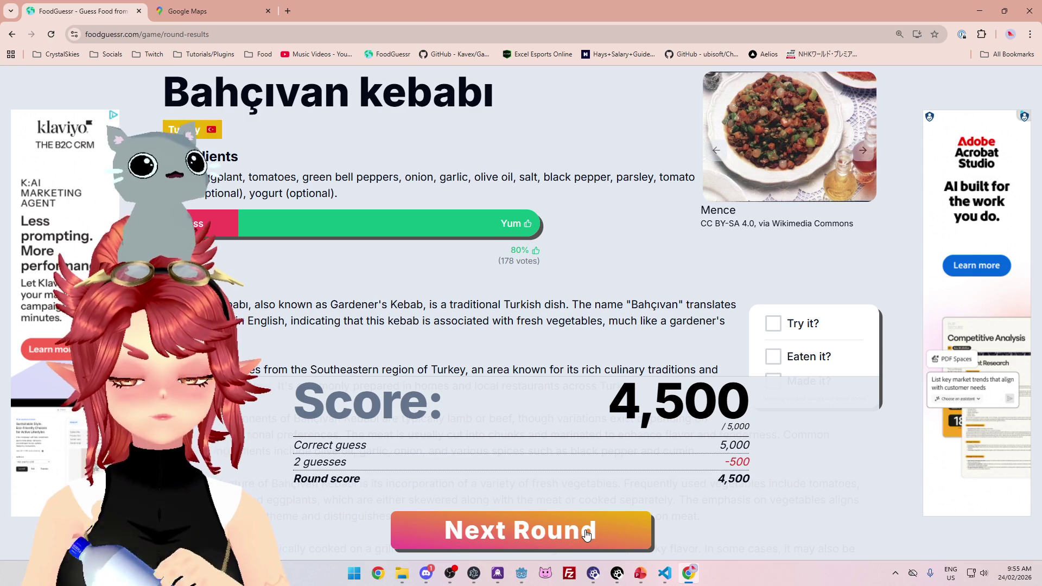
click(586, 535)
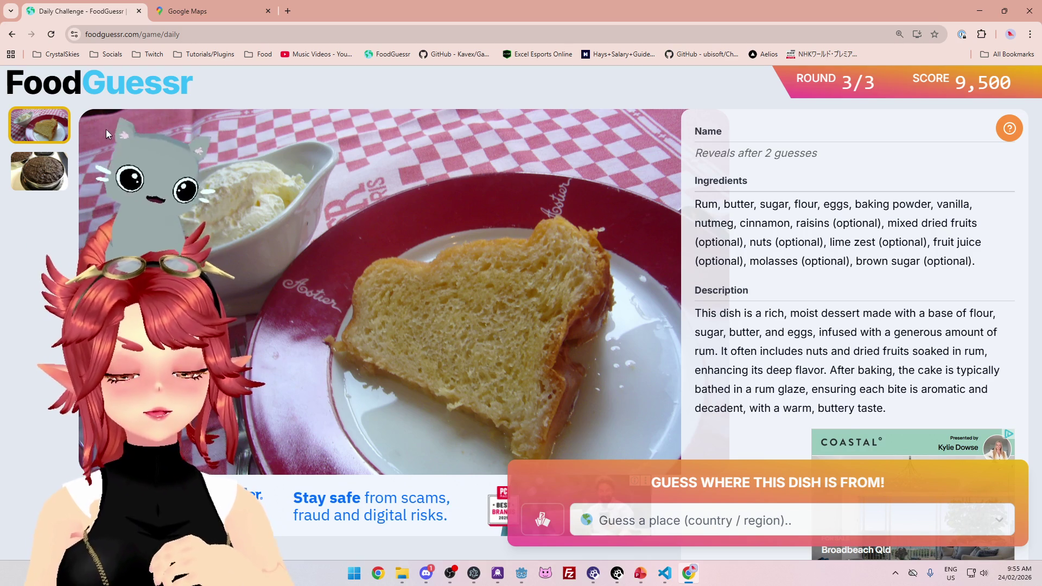
Compare the rum cake's two photos, ending on the dark cake in a tin.
click(51, 182)
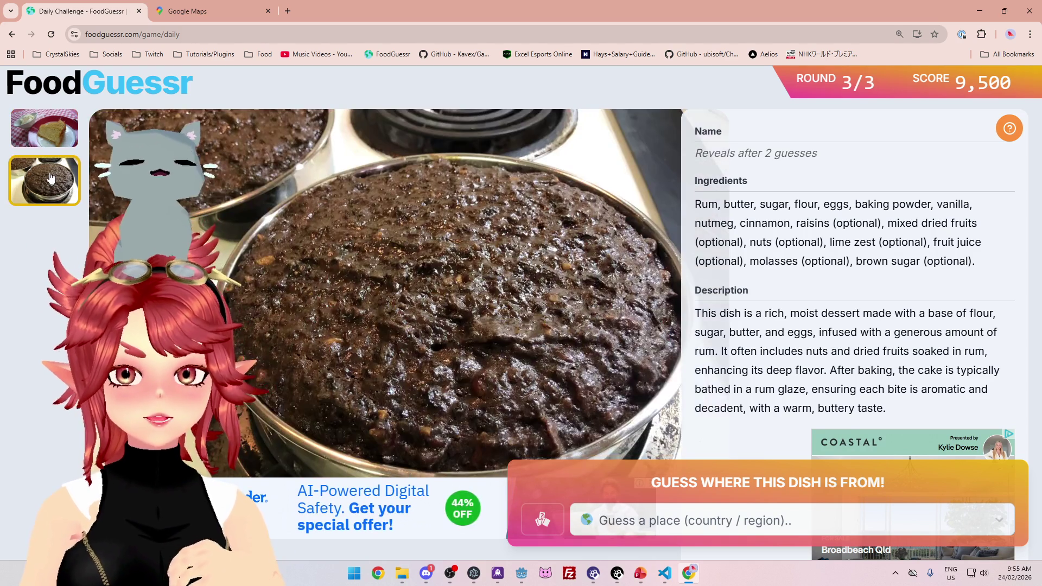
click(43, 134)
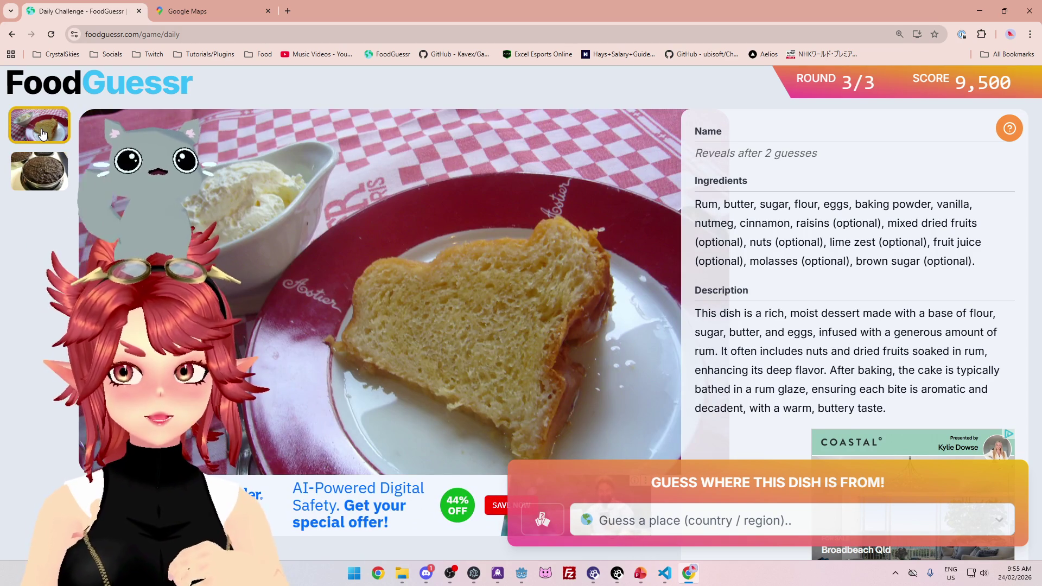
key(Right)
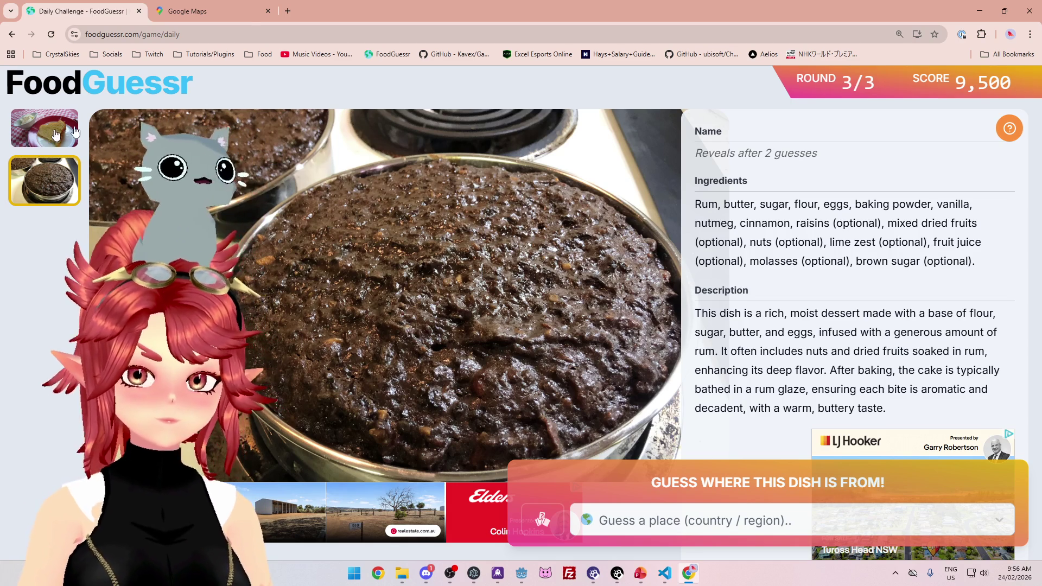
drag(736, 332, 960, 332)
drag(719, 351, 805, 351)
drag(702, 204, 717, 203)
drag(796, 223, 967, 223)
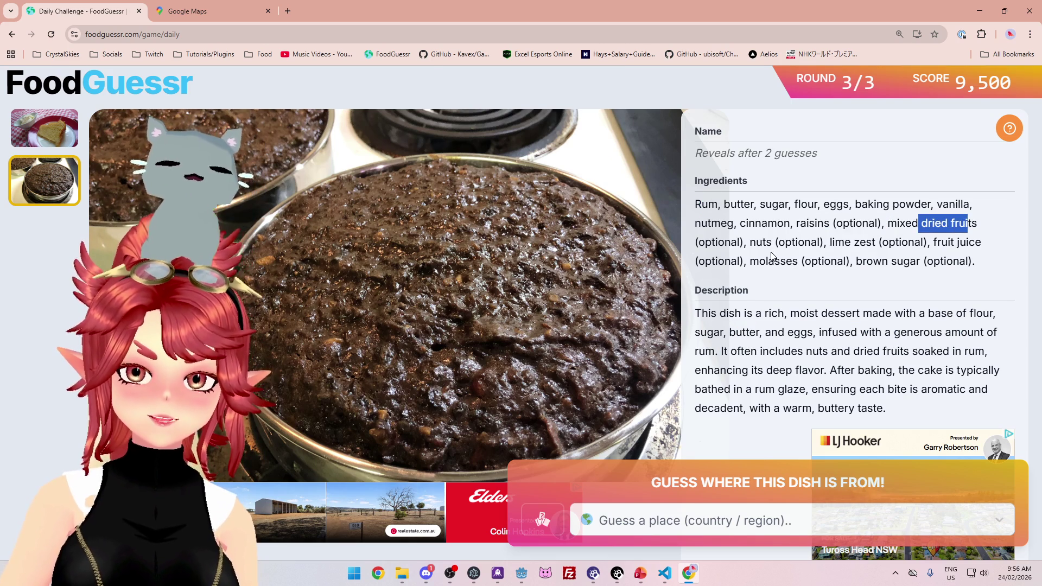
drag(749, 242, 875, 242)
drag(730, 204, 915, 261)
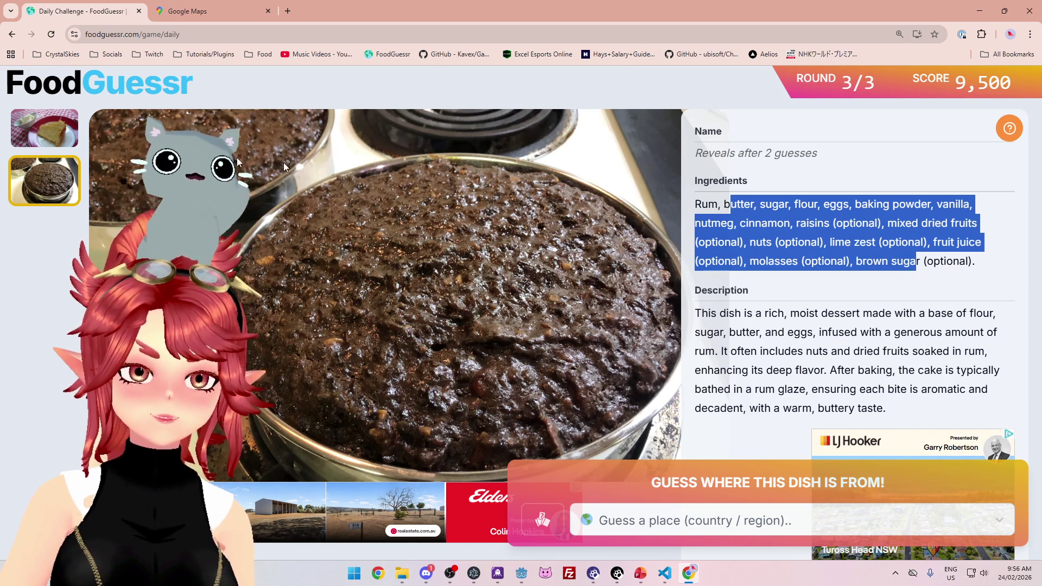
click(44, 127)
click(58, 190)
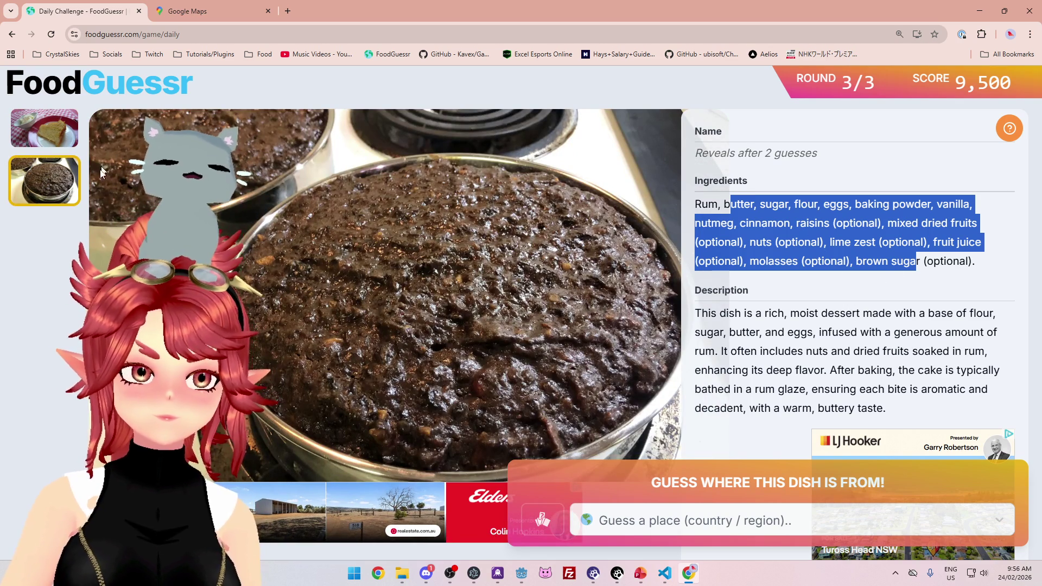
click(58, 135)
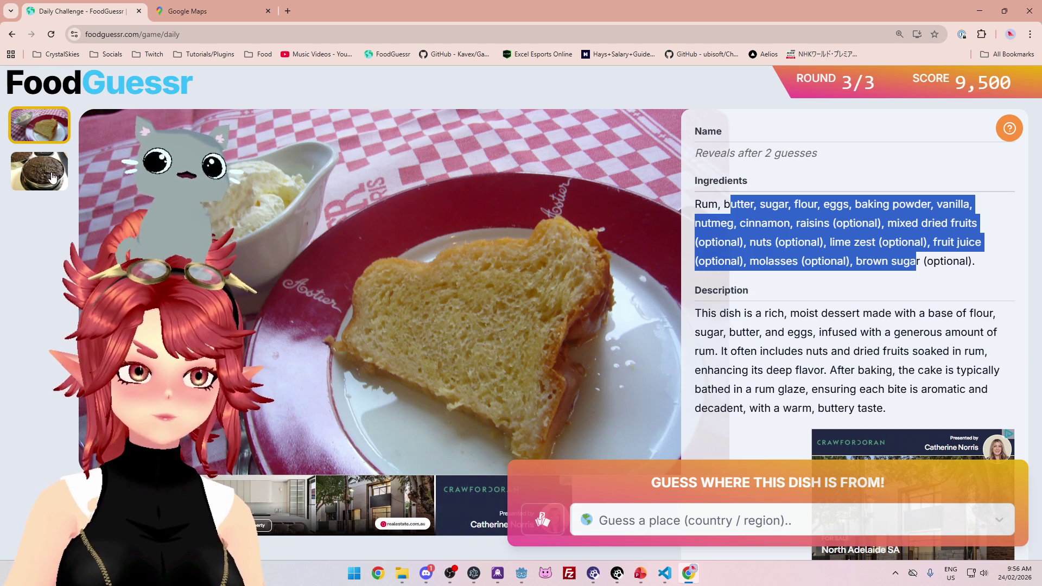
click(53, 177)
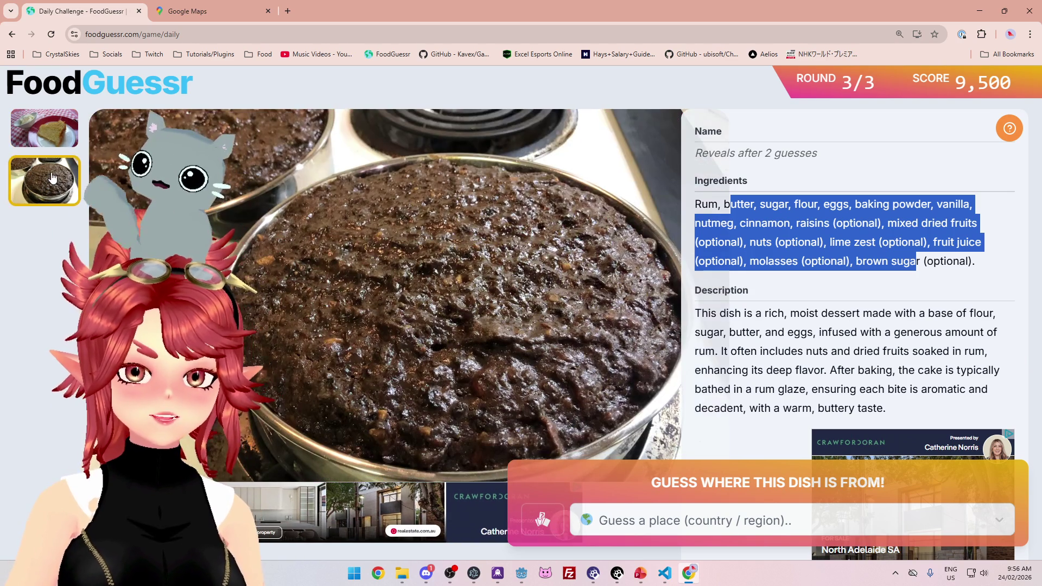
click(35, 135)
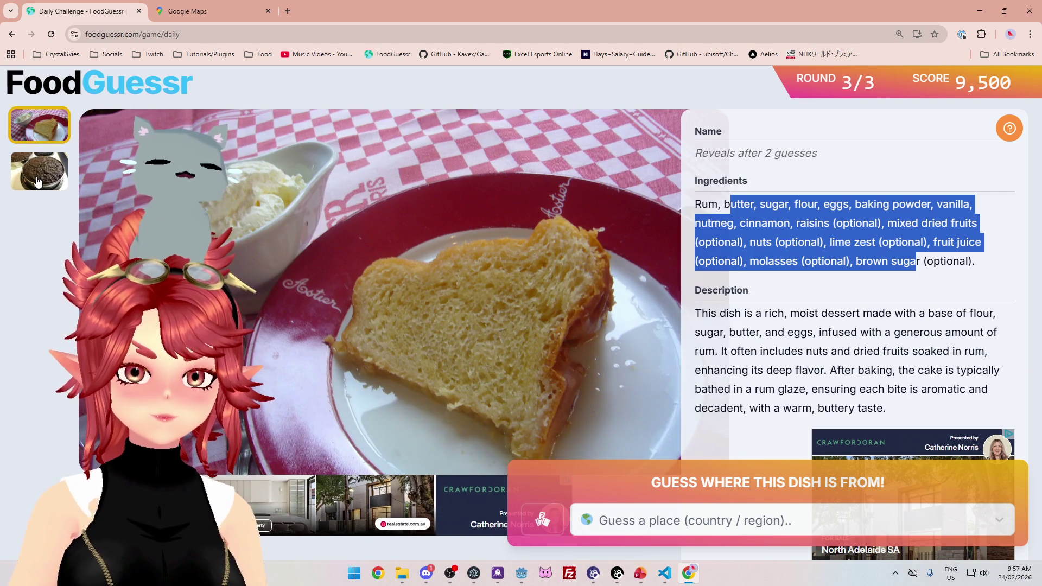
click(38, 182)
click(48, 137)
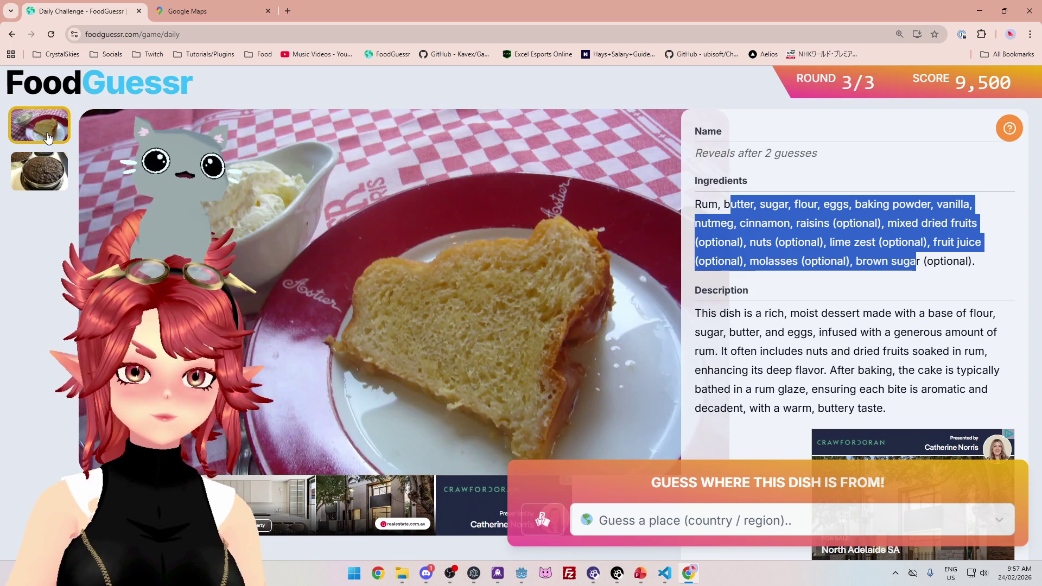
click(44, 175)
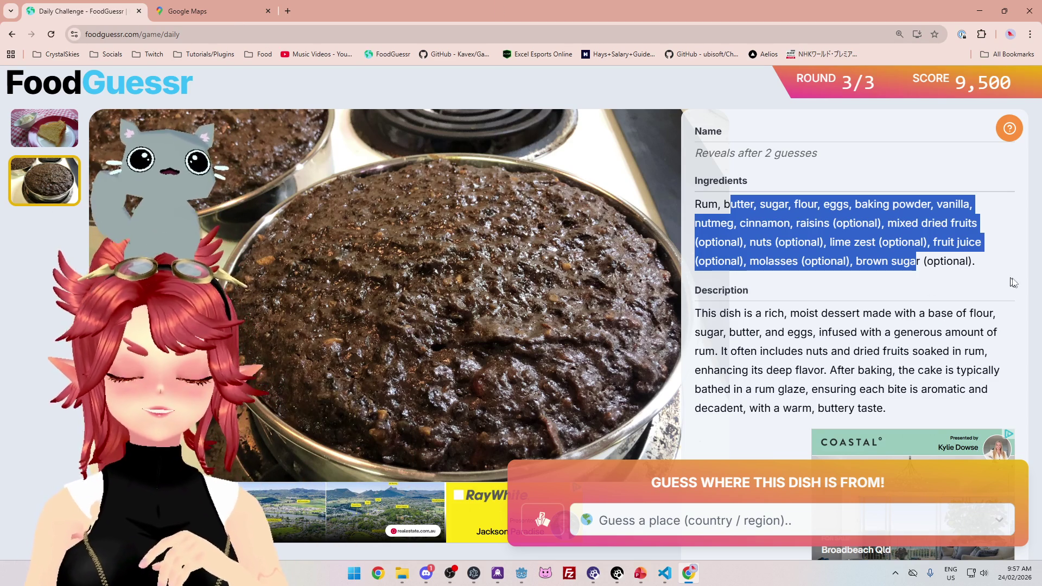
Highlight lines of the dish description about rum-soaked fruits, deep flavor and the rum glaze.
drag(793, 332, 942, 332)
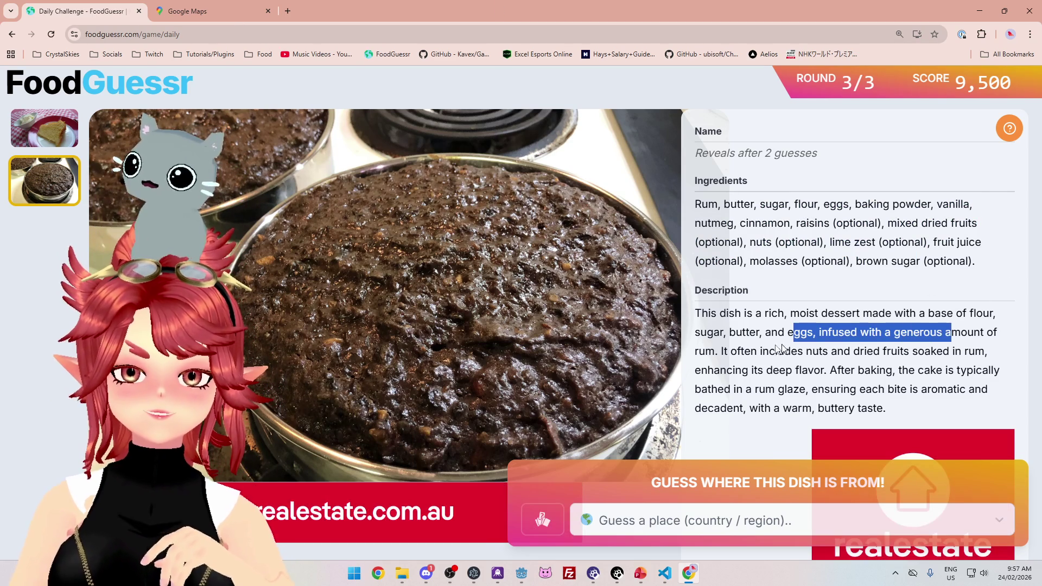
drag(721, 351, 970, 350)
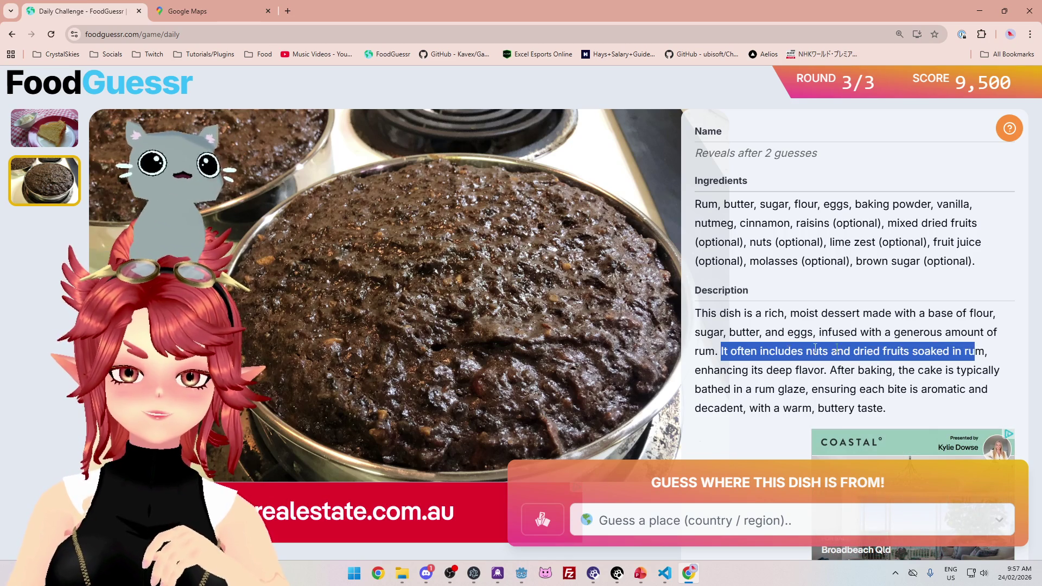
drag(741, 370, 956, 370)
drag(765, 389, 937, 389)
drag(770, 313, 898, 370)
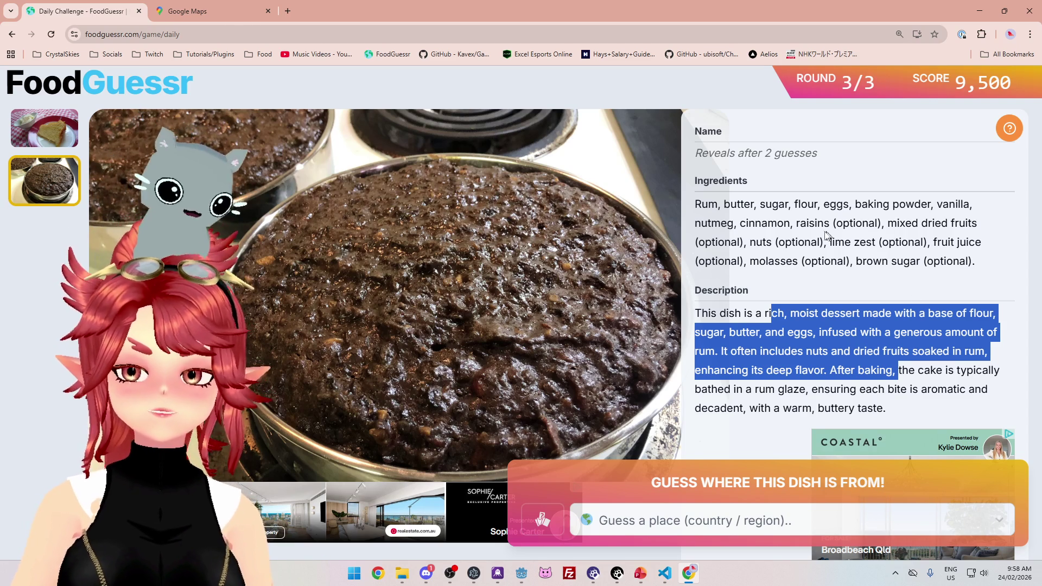
Highlight the ingredients from Rum to brown sugar and molasses, then switch to Google Maps.
mouse_move(771, 206)
mouse_down()
mouse_move(802, 242)
mouse_move(843, 261)
mouse_up()
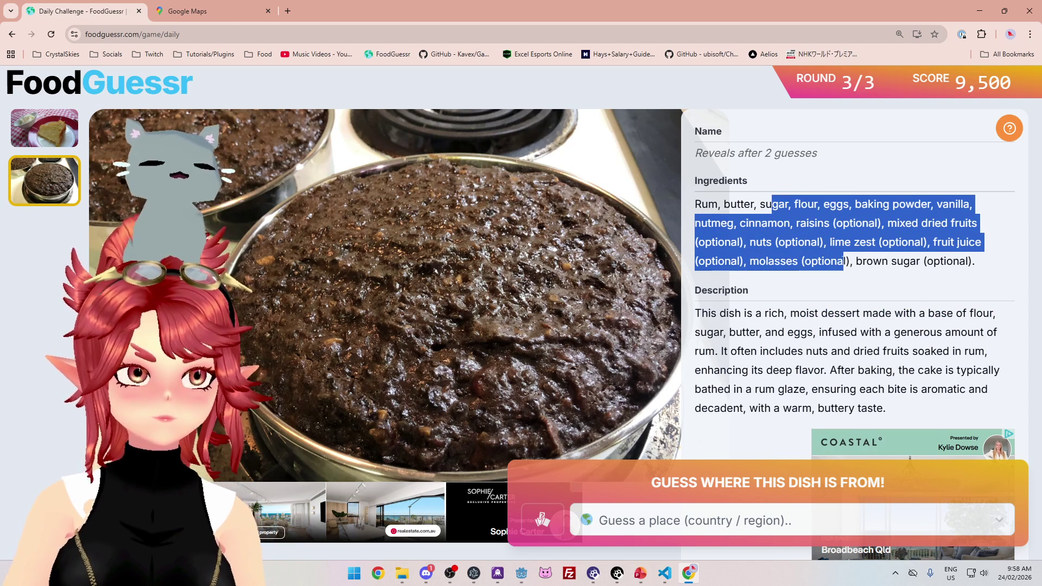
drag(916, 261, 787, 213)
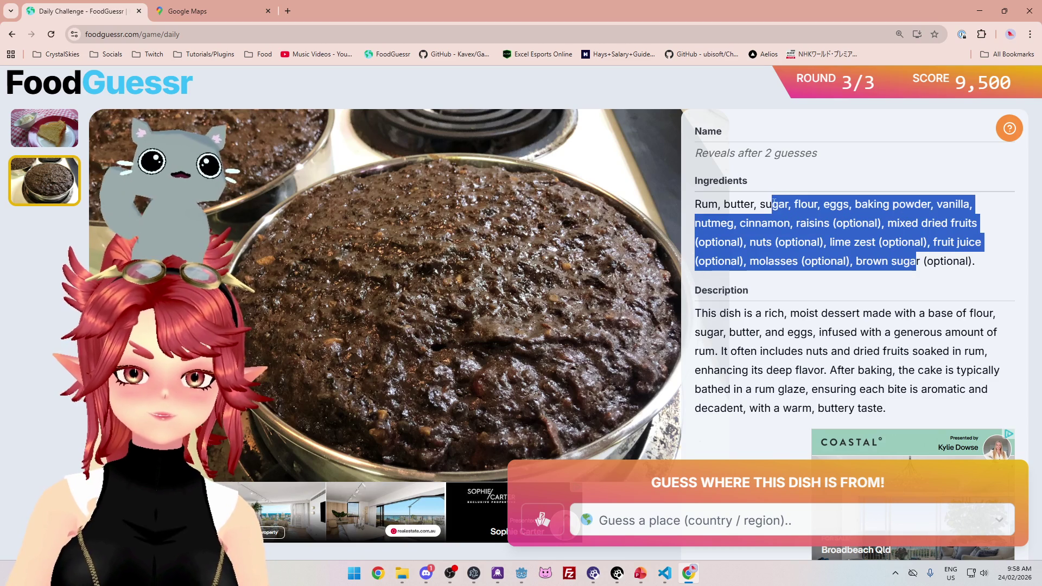
click(780, 215)
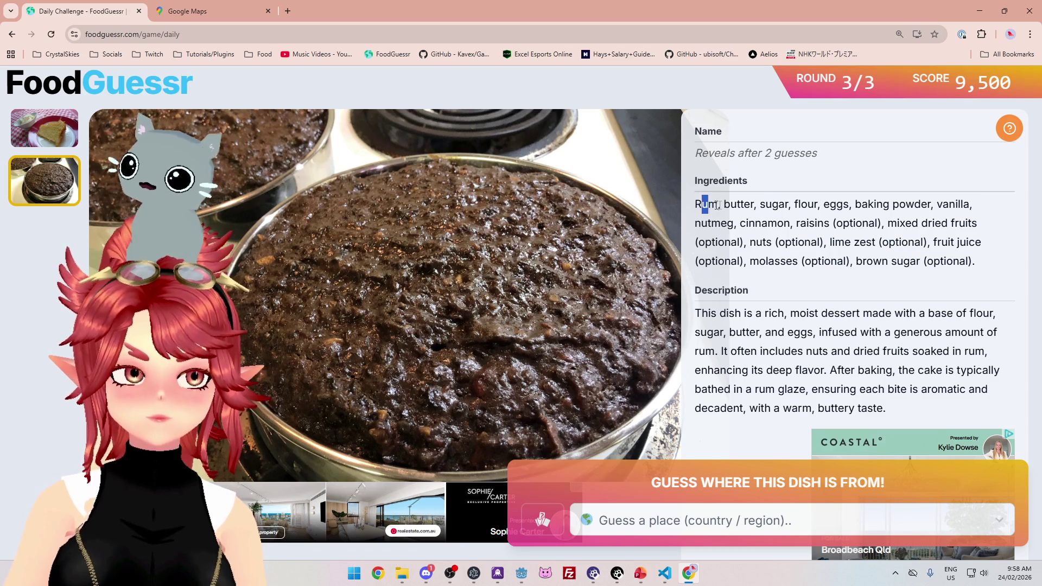
drag(765, 205, 701, 205)
mouse_move(765, 205)
mouse_down()
mouse_move(848, 223)
mouse_move(926, 261)
mouse_up()
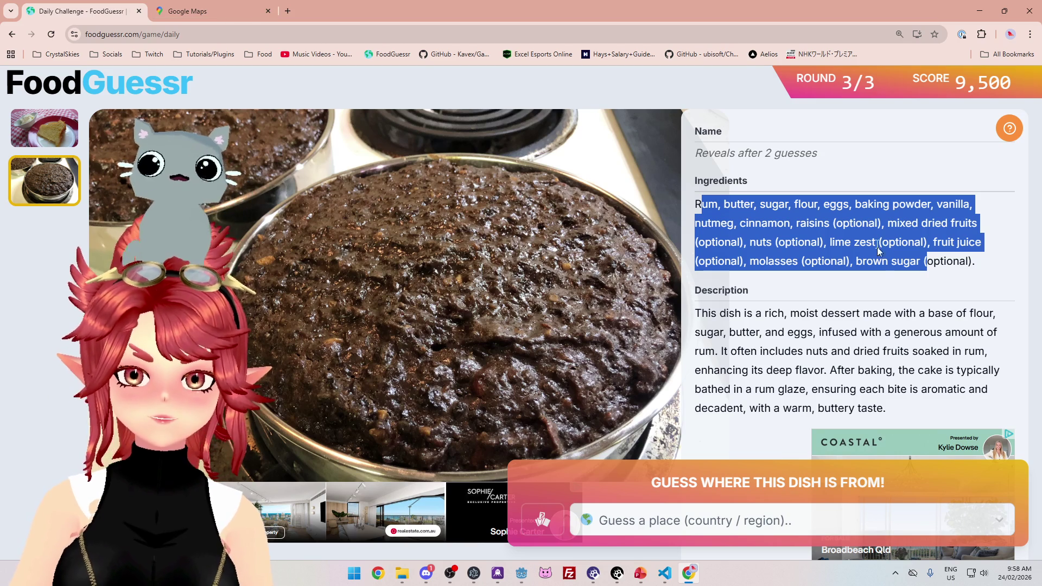
click(990, 387)
drag(748, 261, 849, 261)
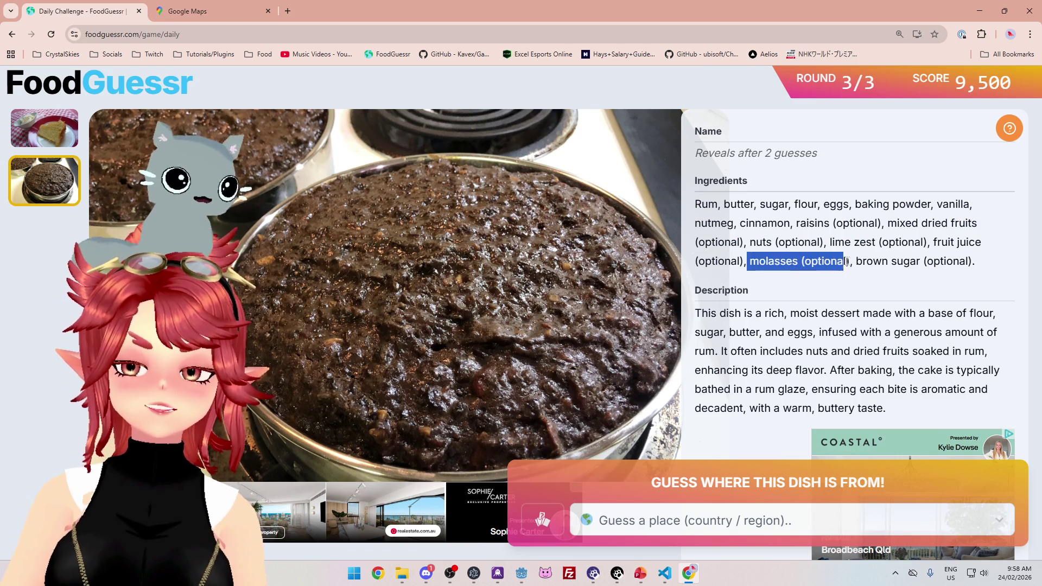
click(196, 18)
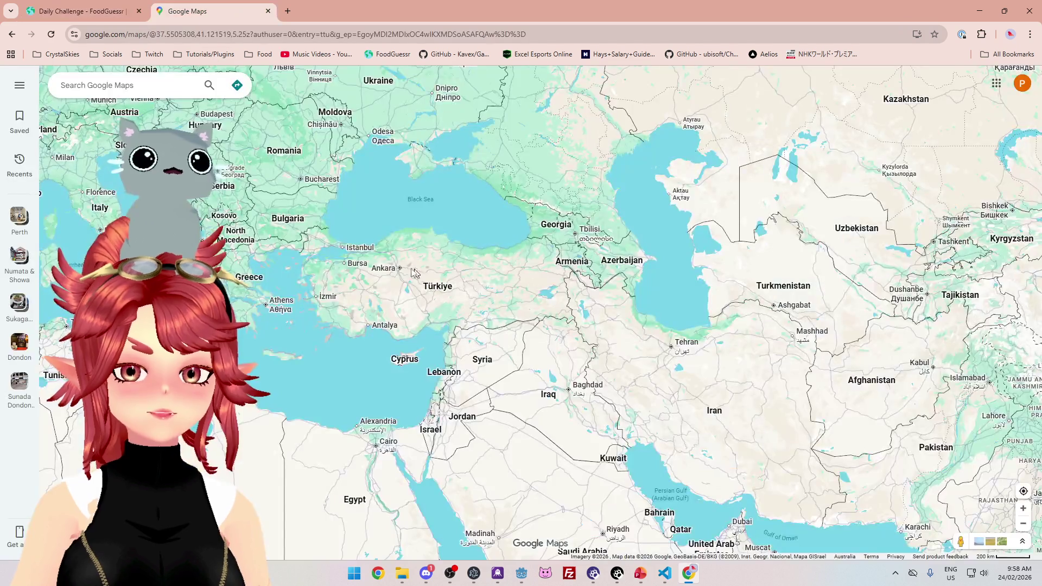
scroll(380, 244, down, 2)
drag(220, 157, 342, 245)
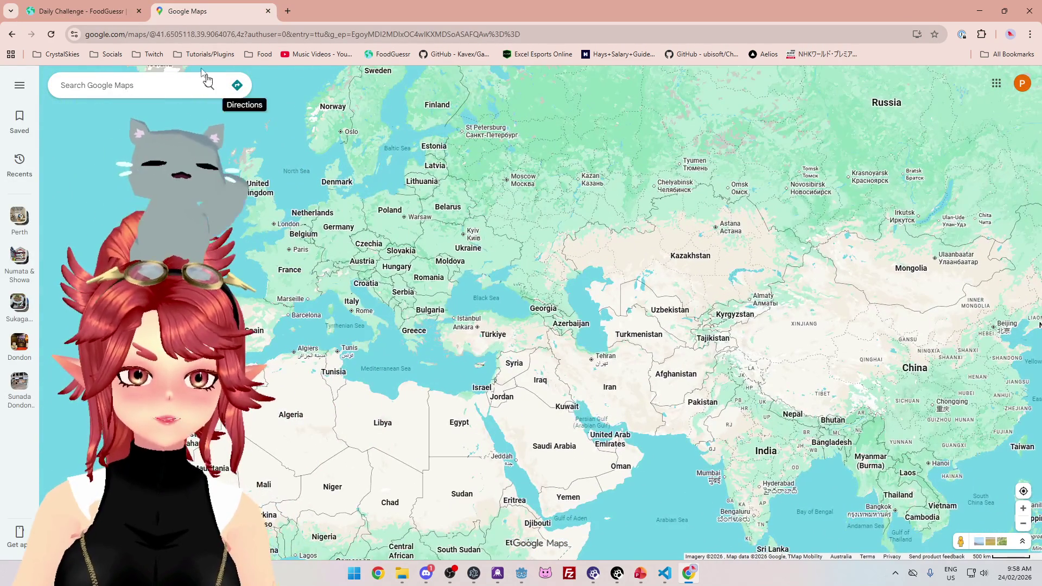
click(95, 12)
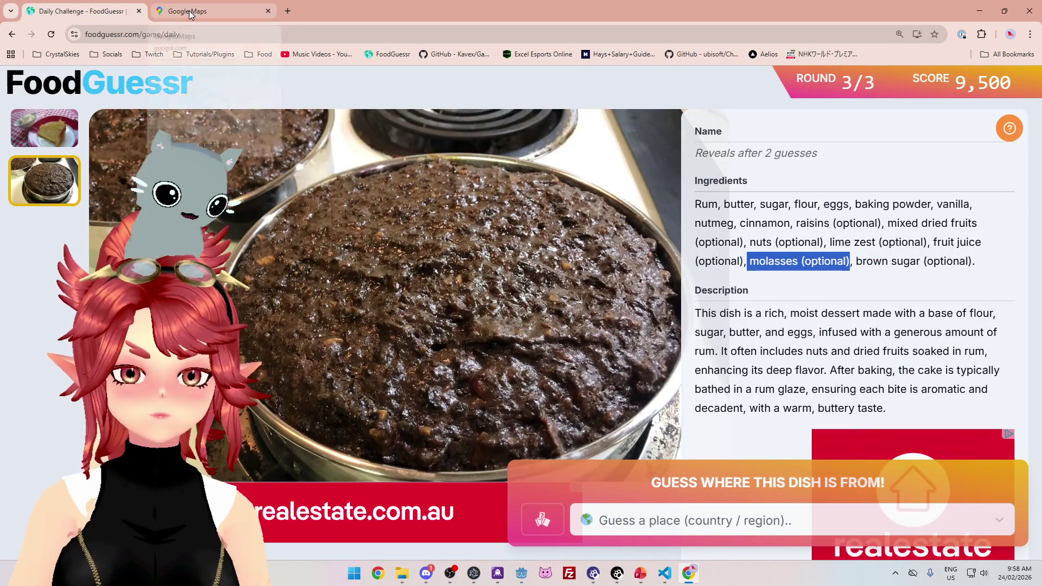
click(191, 15)
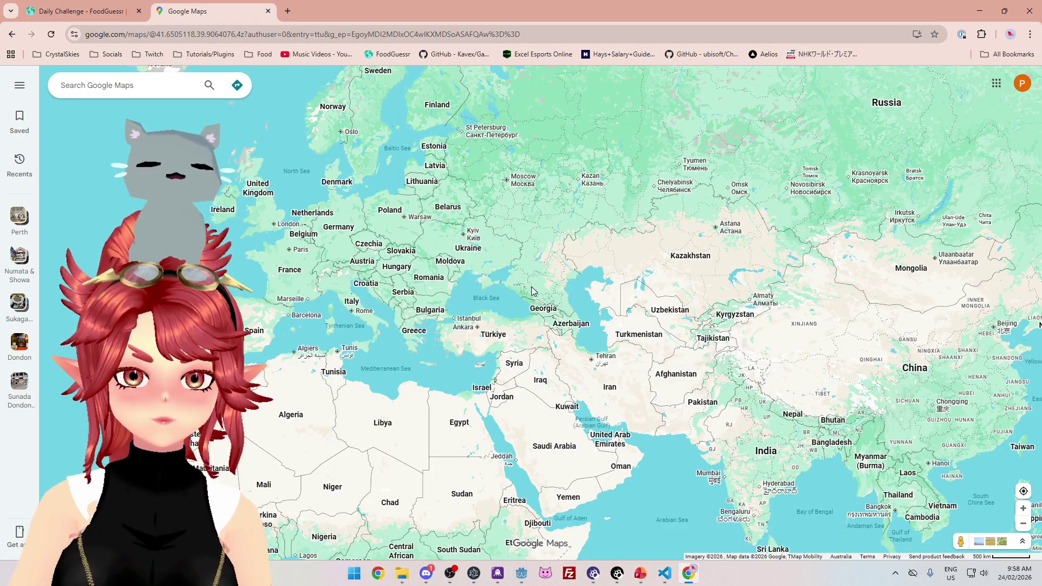
scroll(532, 296, up, 3)
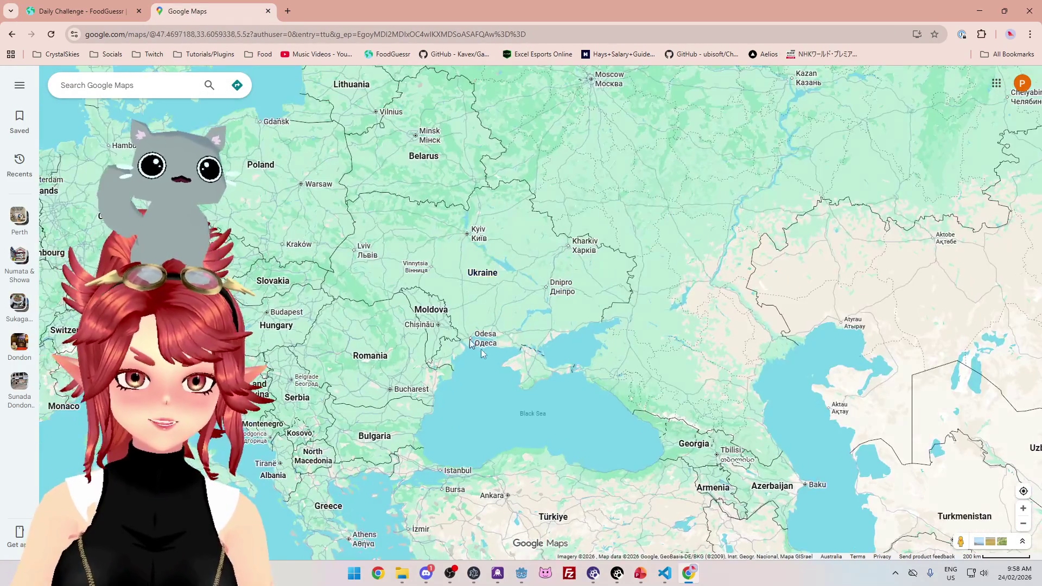
drag(577, 347, 549, 241)
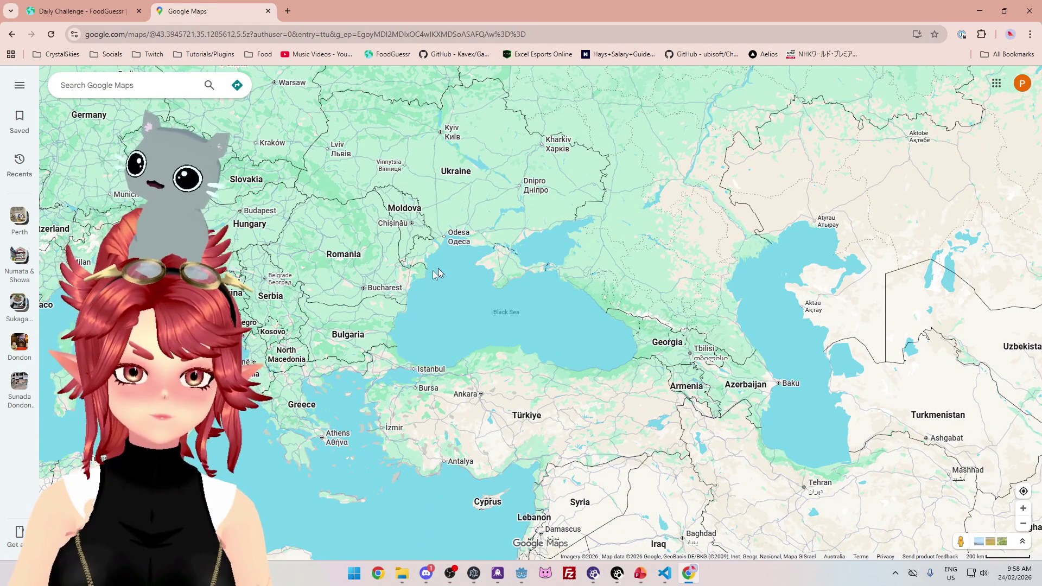
click(116, 18)
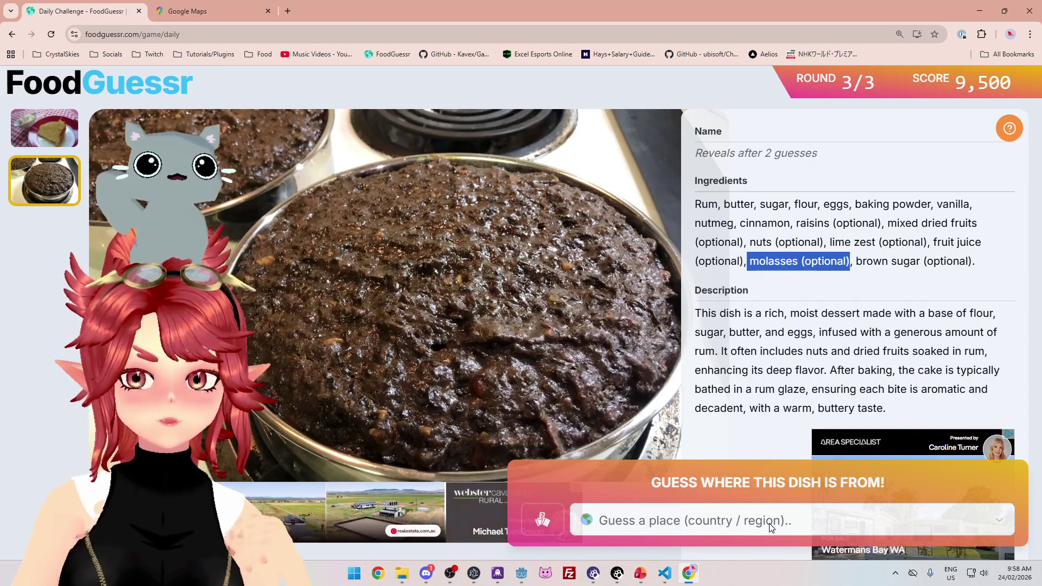
Guess Georgia (Ice Cold, 4 guesses left), then pan the world map west toward the Atlantic.
click(771, 525)
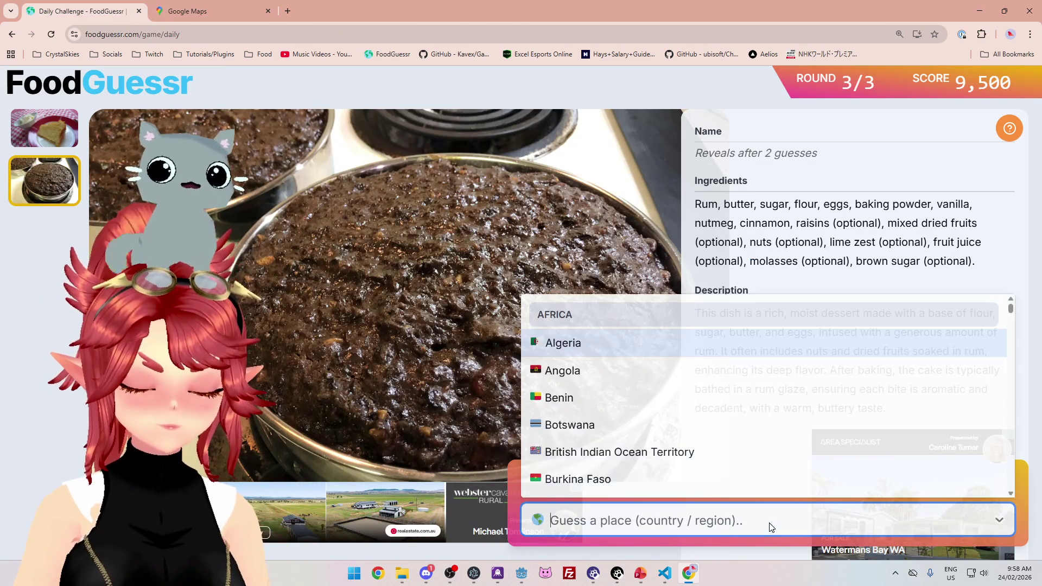
text(ge)
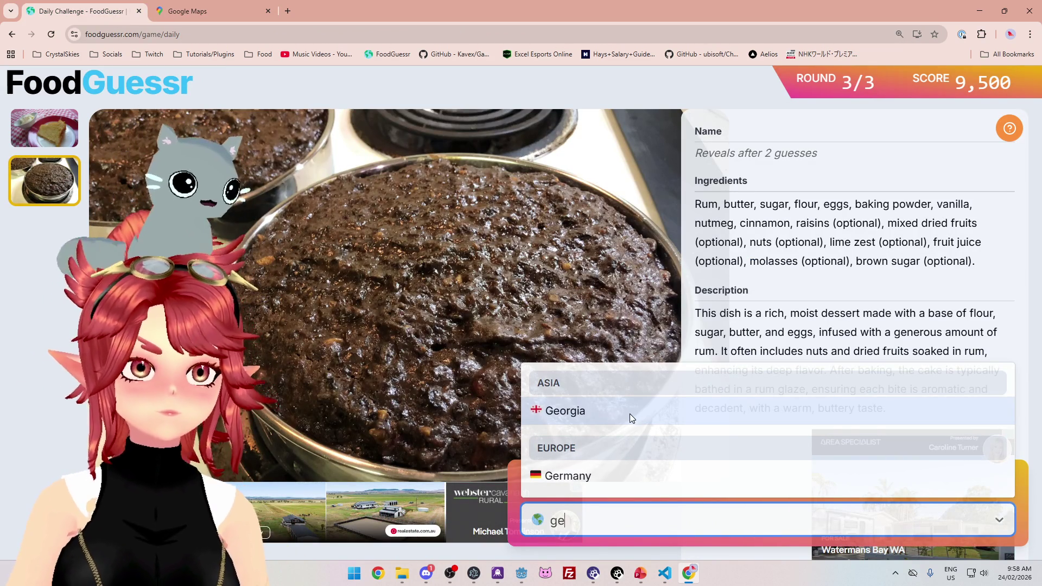
click(630, 415)
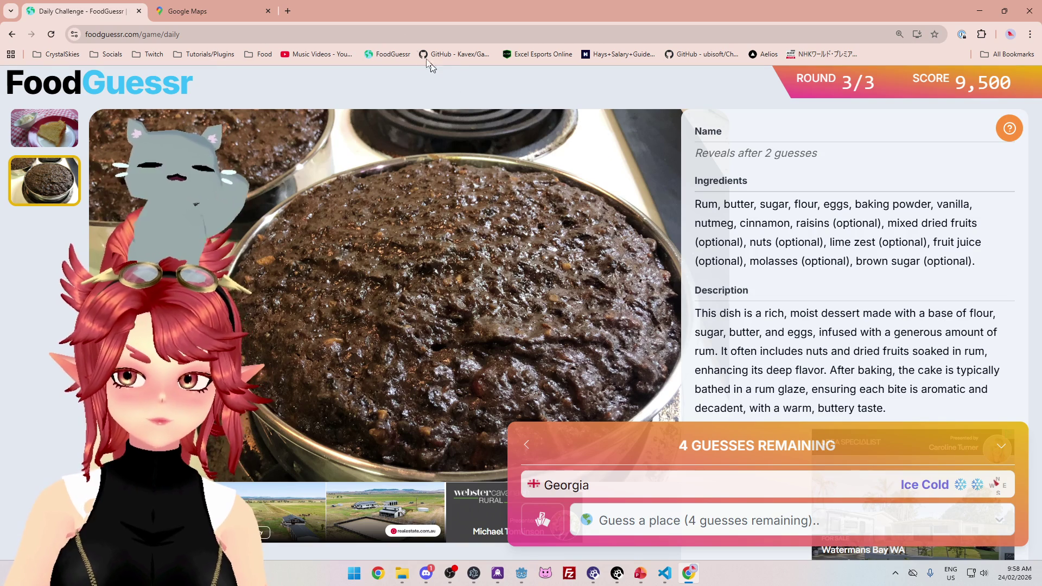
click(228, 11)
drag(406, 257, 632, 255)
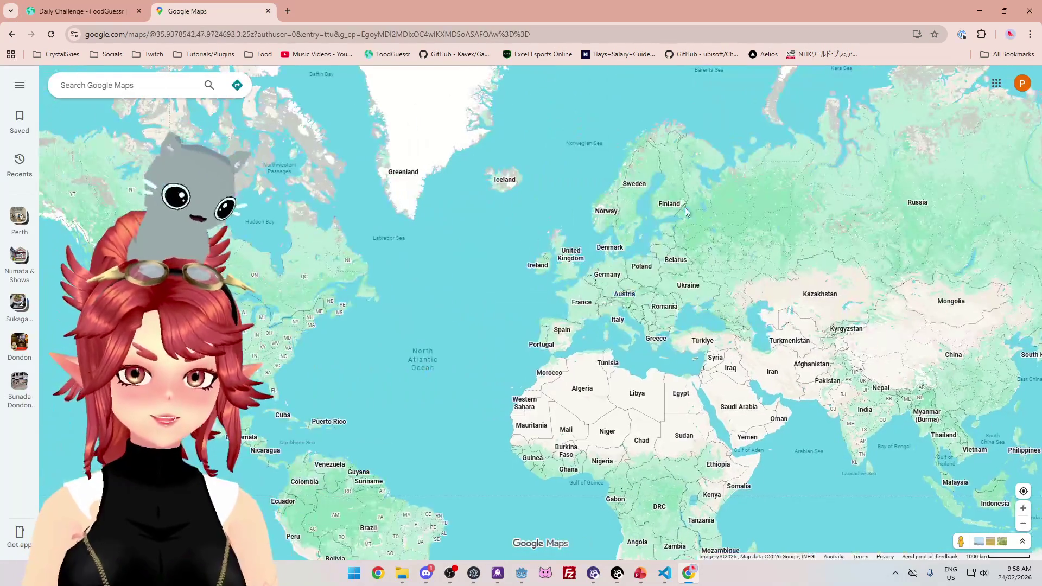
Pan and zoom Google Maps over to the Americas and the eastern United States.
mouse_move(476, 279)
mouse_down()
mouse_move(671, 236)
mouse_move(561, 226)
mouse_up()
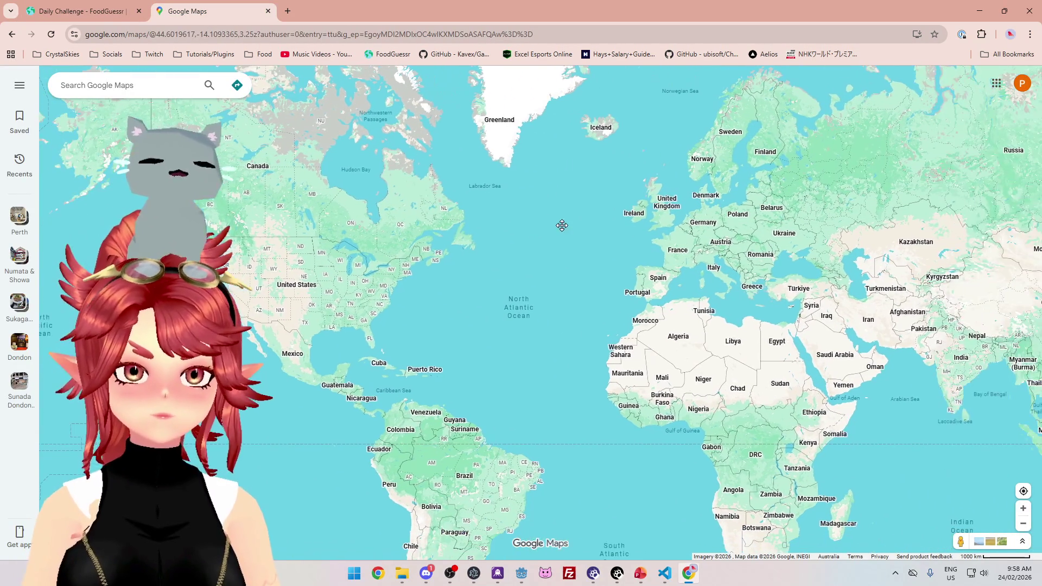
mouse_move(352, 259)
mouse_down()
mouse_move(499, 232)
mouse_move(411, 279)
mouse_up()
scroll(500, 232, up, 1)
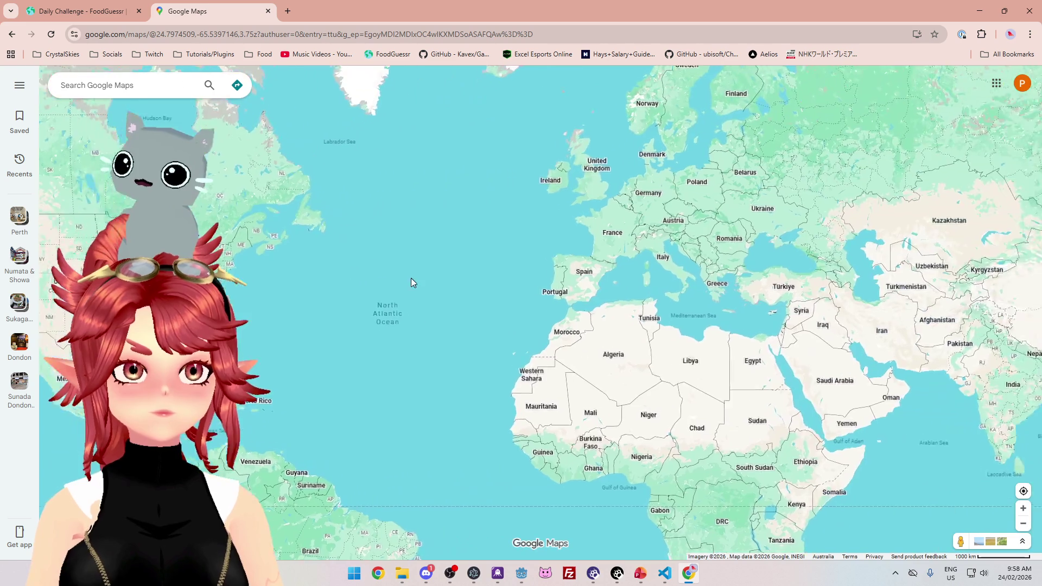
scroll(412, 279, down, 2)
scroll(451, 285, up, 1)
click(107, 11)
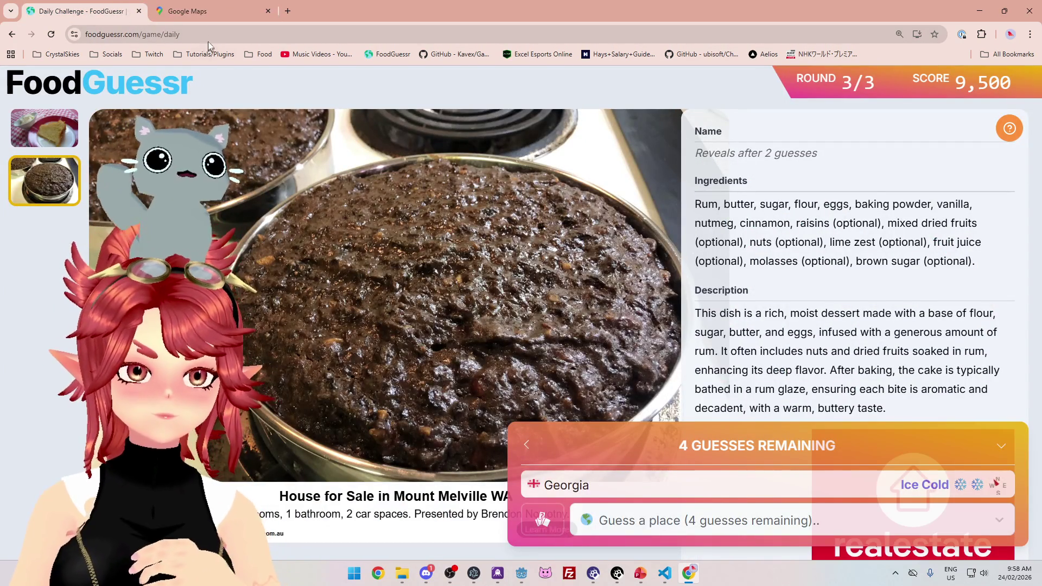
click(204, 11)
mouse_move(54, 393)
mouse_down()
mouse_move(634, 357)
mouse_move(631, 301)
mouse_up()
scroll(631, 302, down, 2)
scroll(488, 347, up, 2)
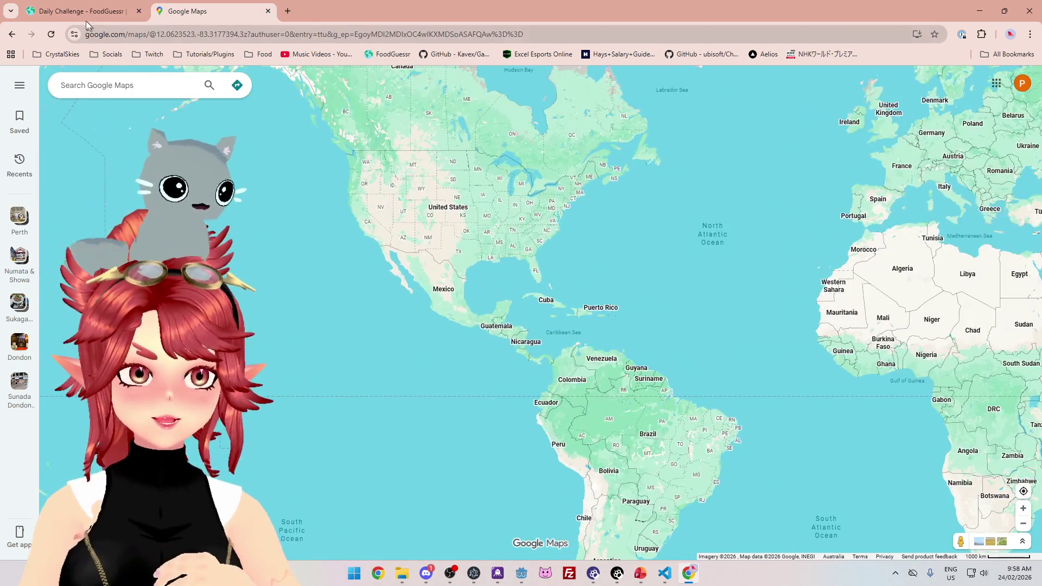
Guess United States, which comes back Warm and reveals the dish as Rum Cake.
key(ctrl+Tab)
click(686, 520)
text(u)
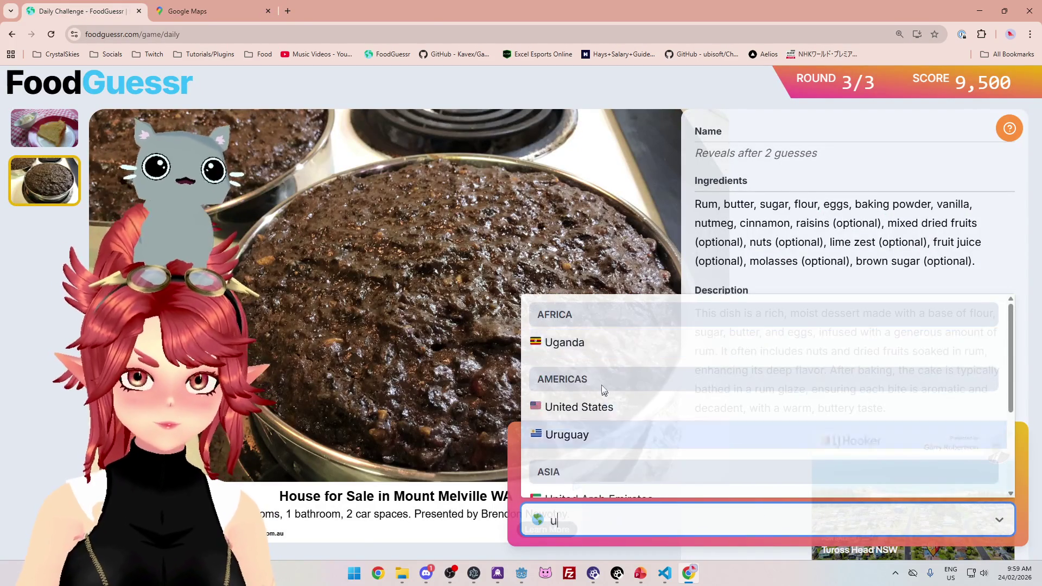
click(606, 413)
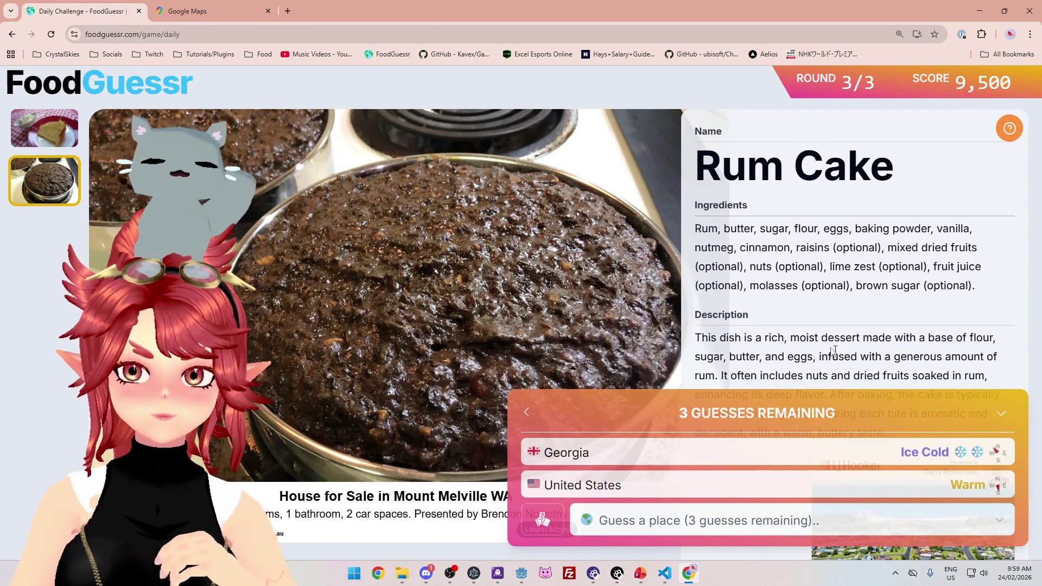
click(211, 11)
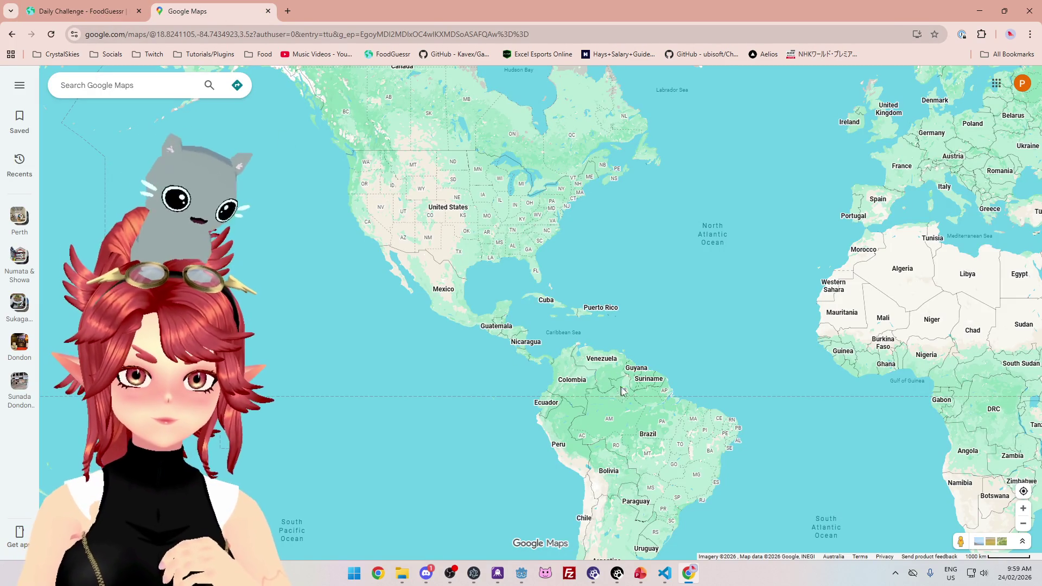
Zoom the map and centre it on the Caribbean islands.
scroll(630, 383, up, 2)
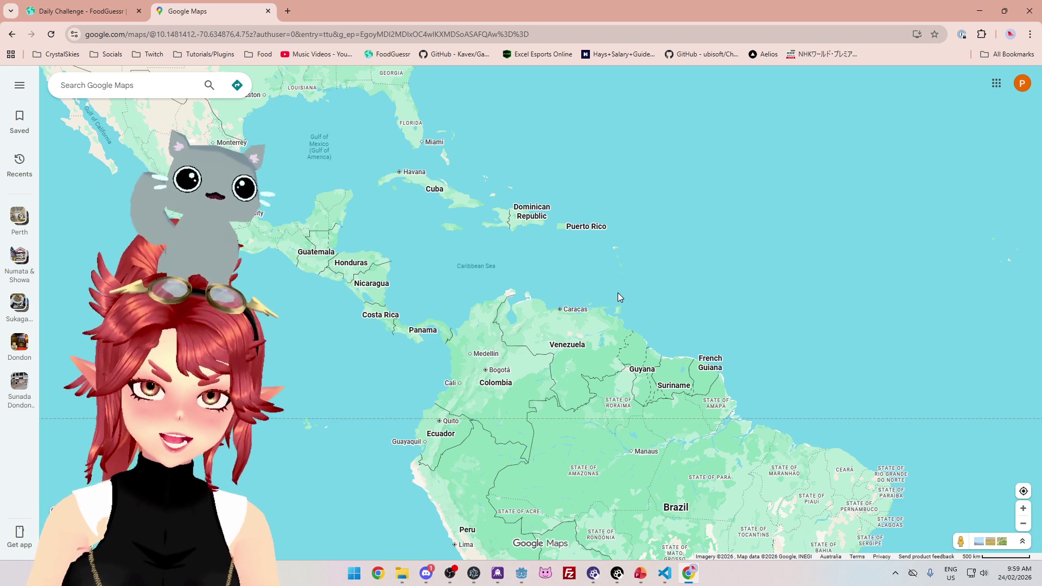
scroll(618, 294, down, 3)
scroll(610, 276, up, 4)
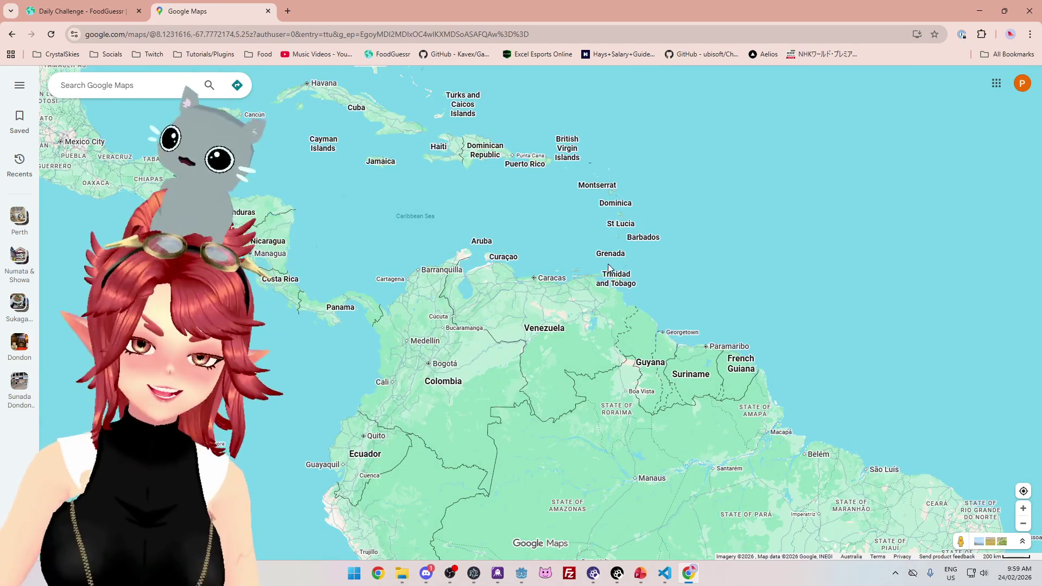
scroll(504, 190, down, 2)
scroll(457, 194, up, 3)
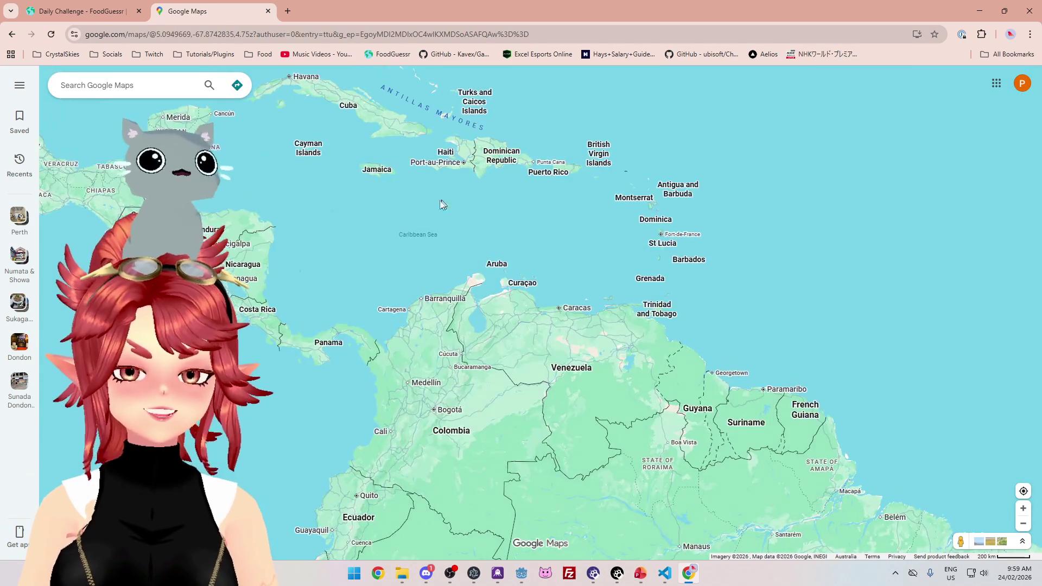
drag(368, 204, 479, 258)
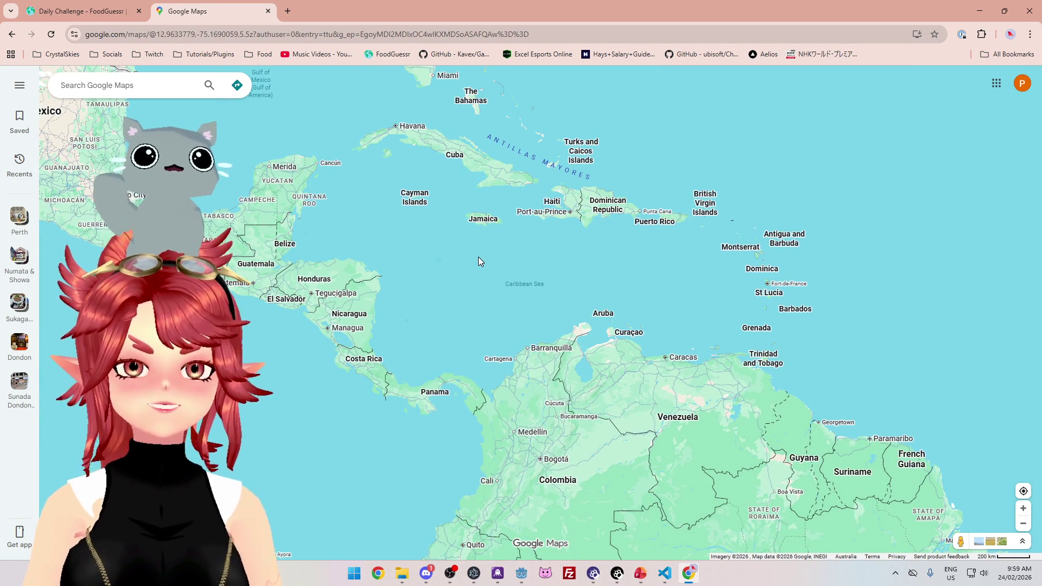
scroll(539, 307, up, 2)
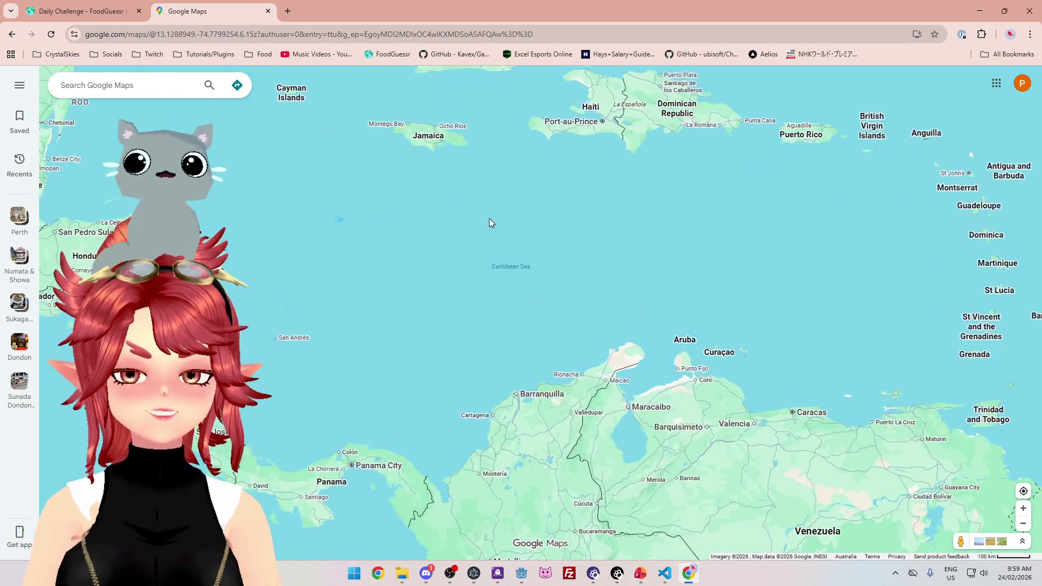
scroll(517, 274, down, 2)
scroll(509, 237, up, 2)
Frame Cuba, Jamaica and Hispaniola over the Caribbean Sea, then return to the Rum Cake round.
drag(509, 237, 556, 330)
scroll(552, 320, down, 1)
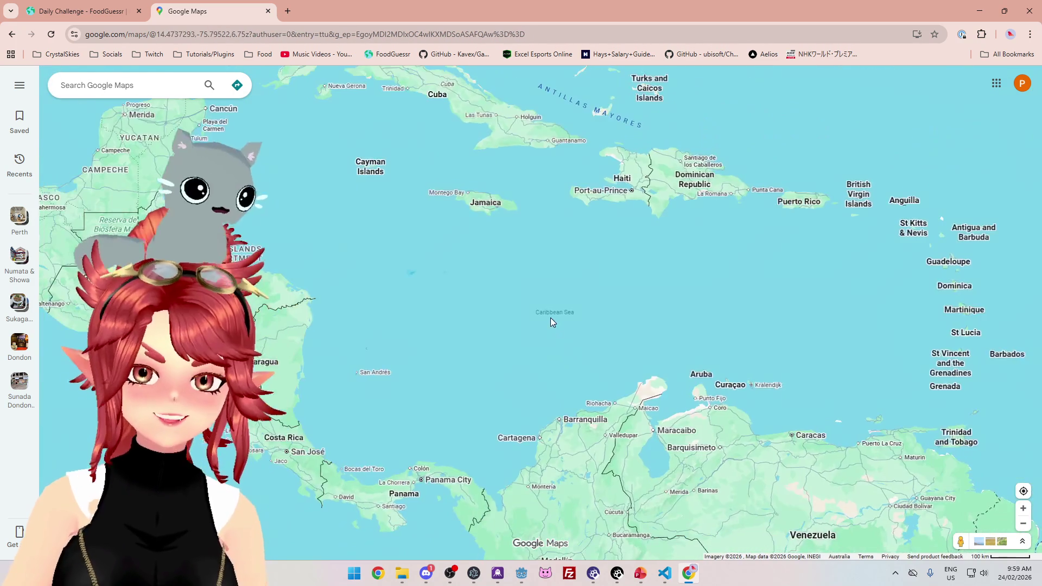
scroll(617, 346, down, 2)
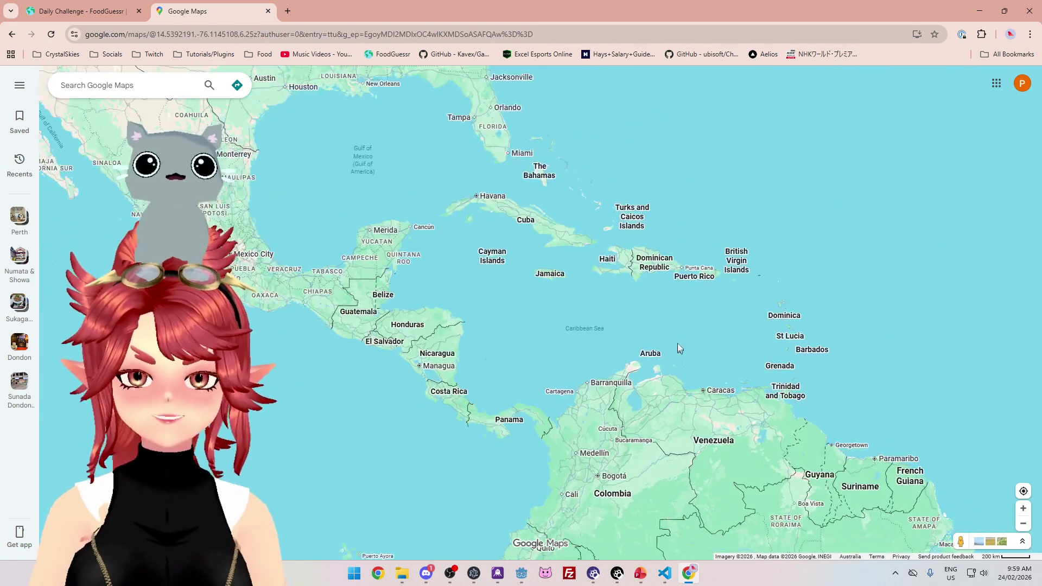
drag(677, 344, 626, 302)
scroll(626, 302, up, 1)
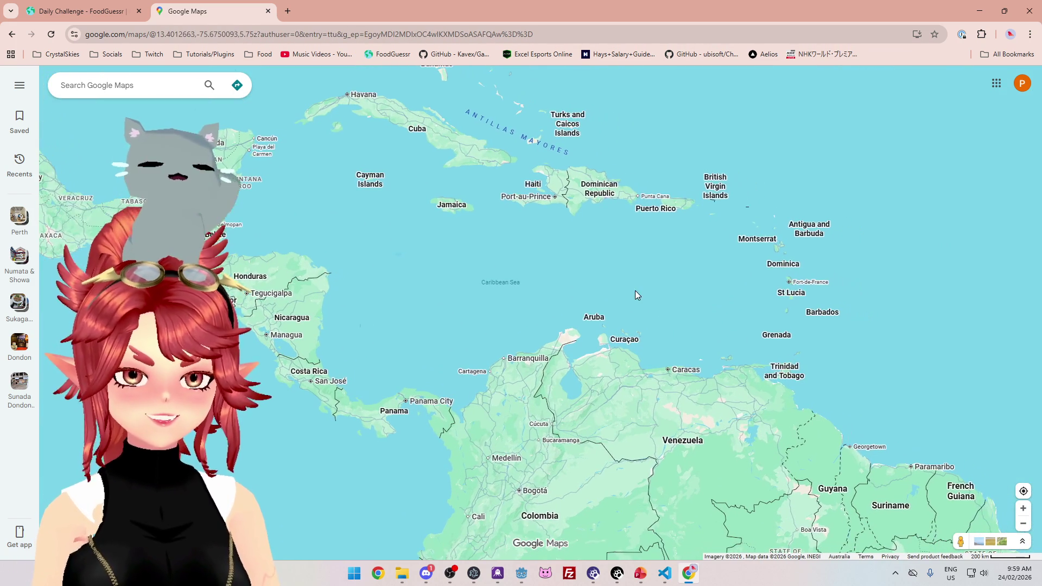
scroll(521, 255, up, 1)
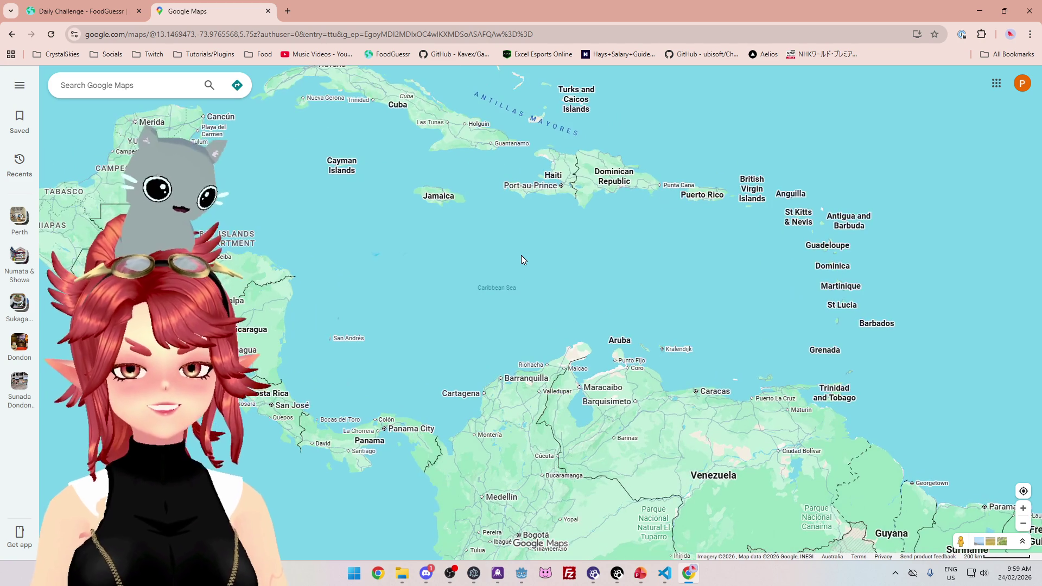
click(89, 12)
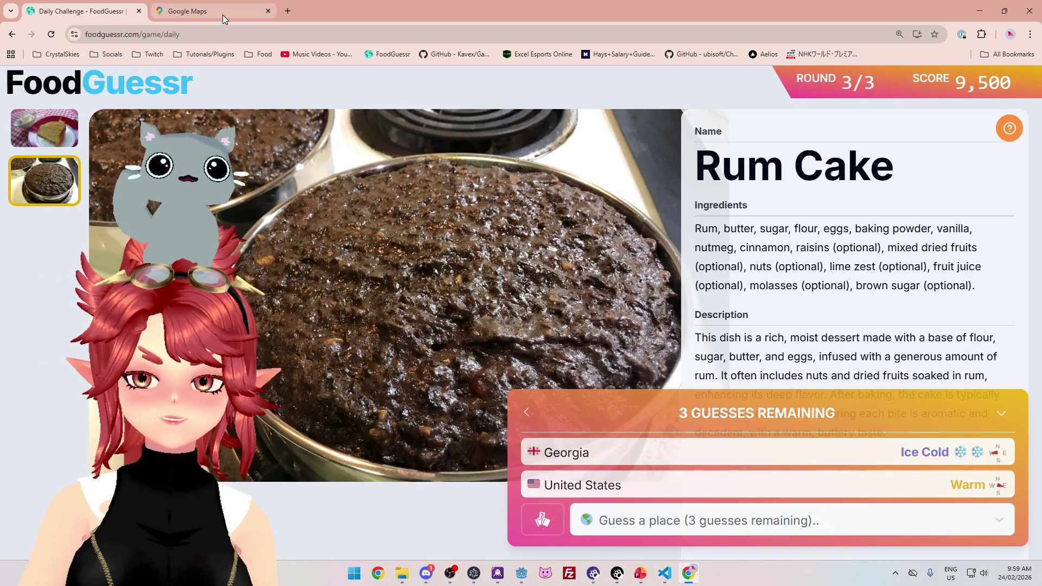
mouse_move(222, 15)
click(222, 15)
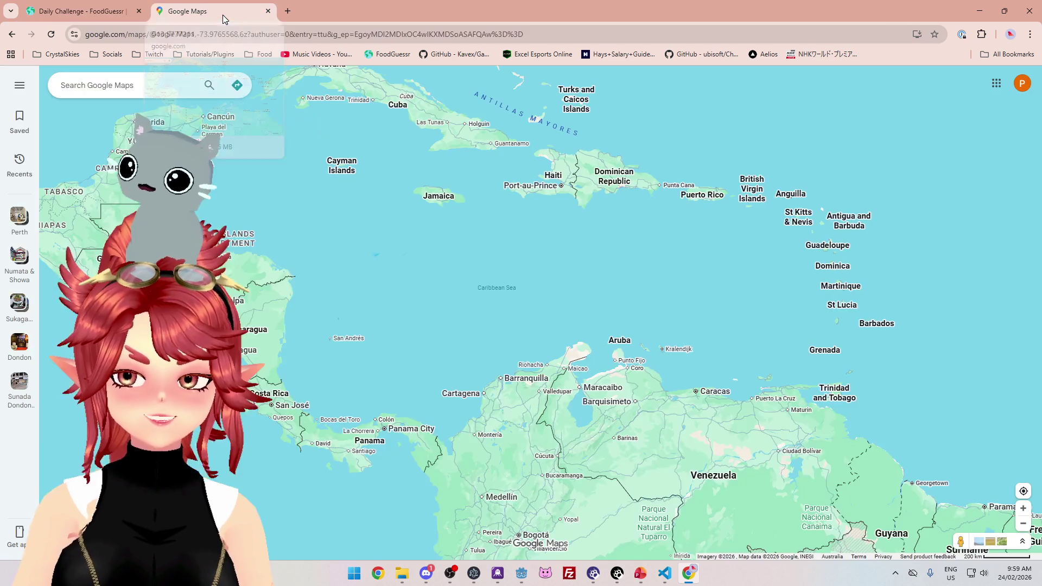
scroll(400, 362, down, 3)
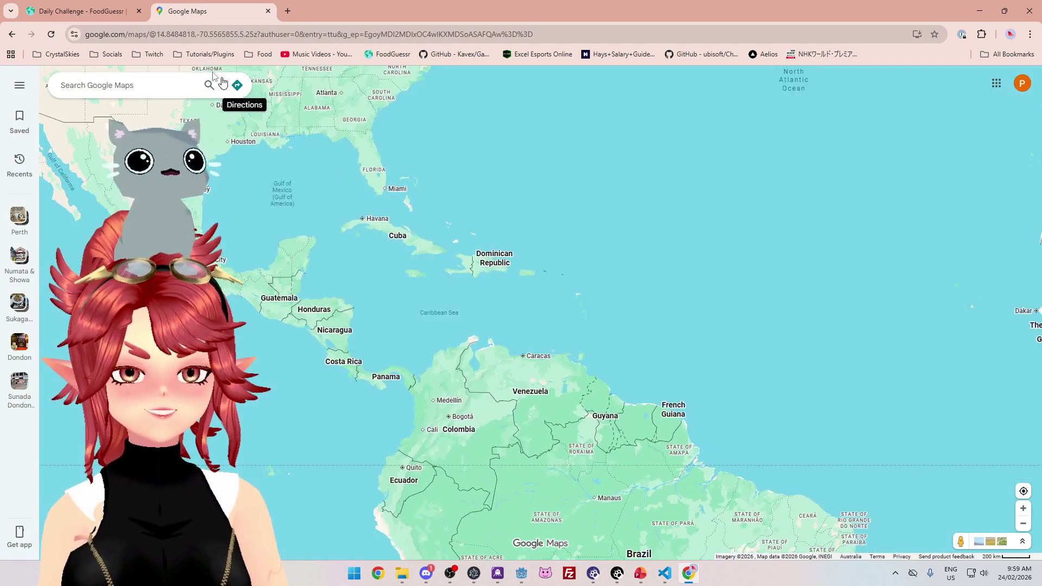
click(81, 10)
click(191, 17)
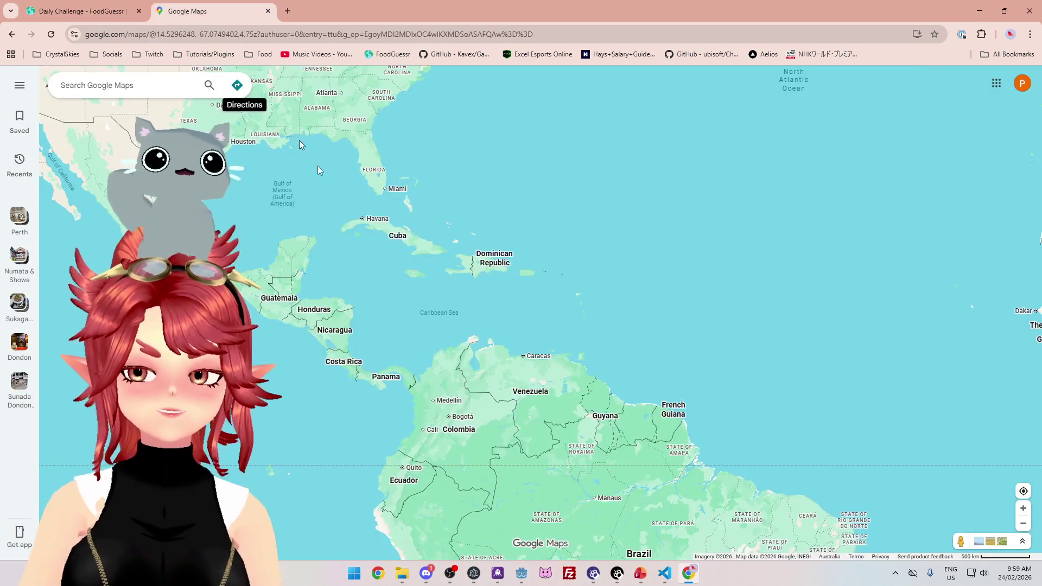
scroll(386, 307, down, 2)
scroll(368, 260, up, 2)
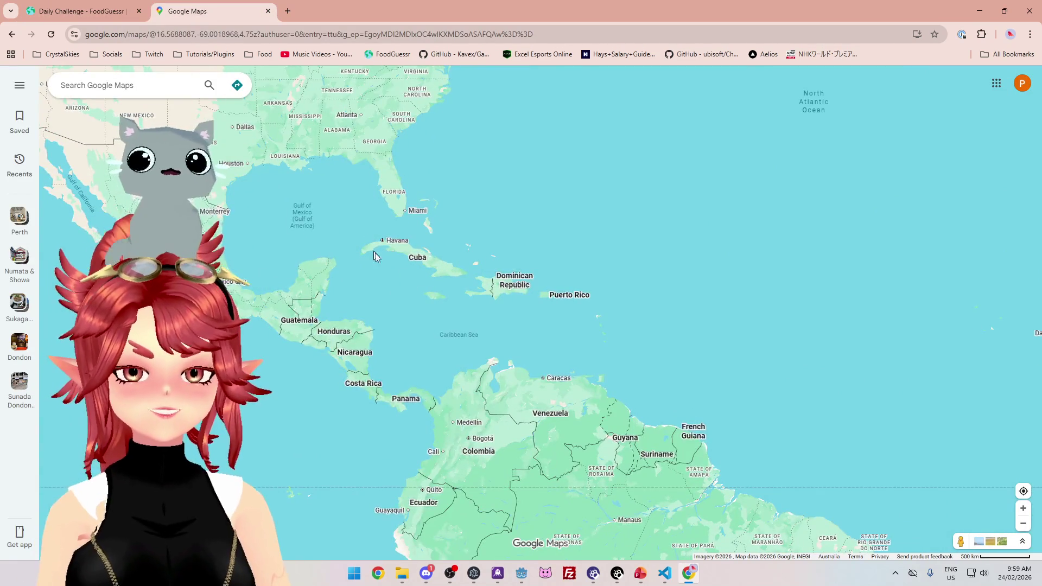
scroll(370, 251, up, 3)
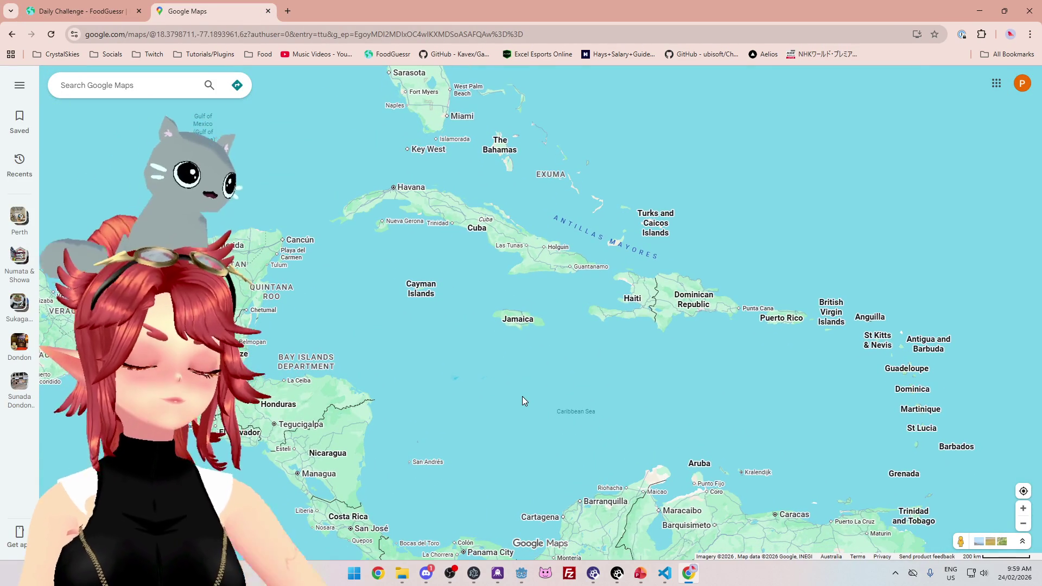
scroll(522, 397, down, 2)
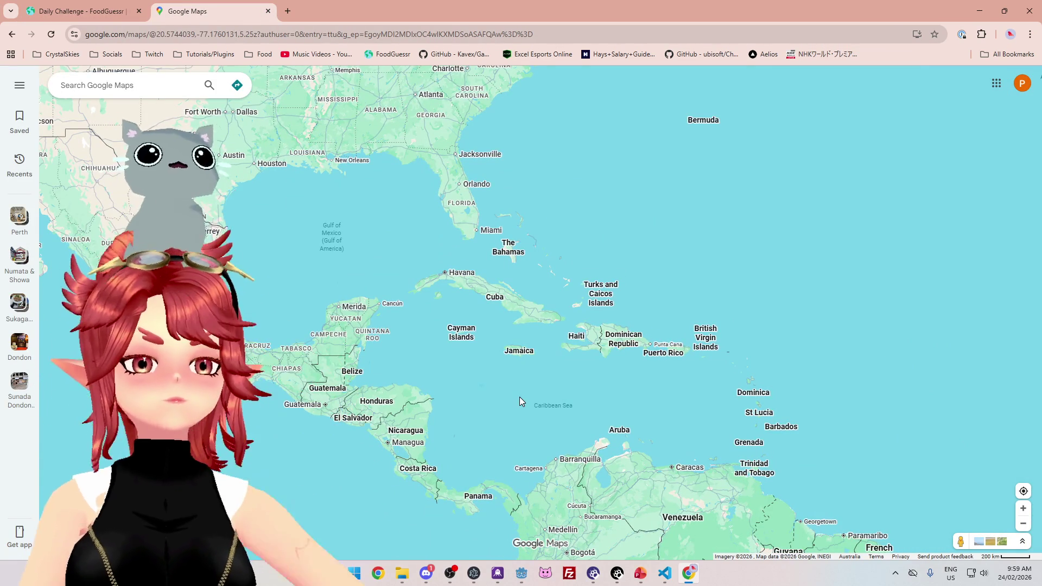
scroll(519, 401, up, 1)
drag(516, 412, 520, 342)
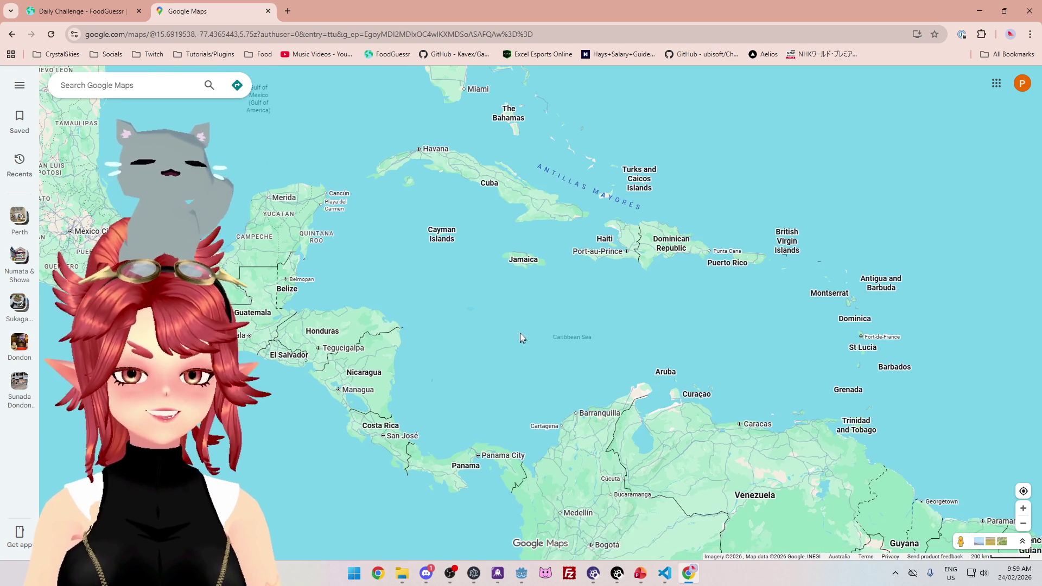
scroll(519, 327, up, 1)
scroll(444, 262, down, 1)
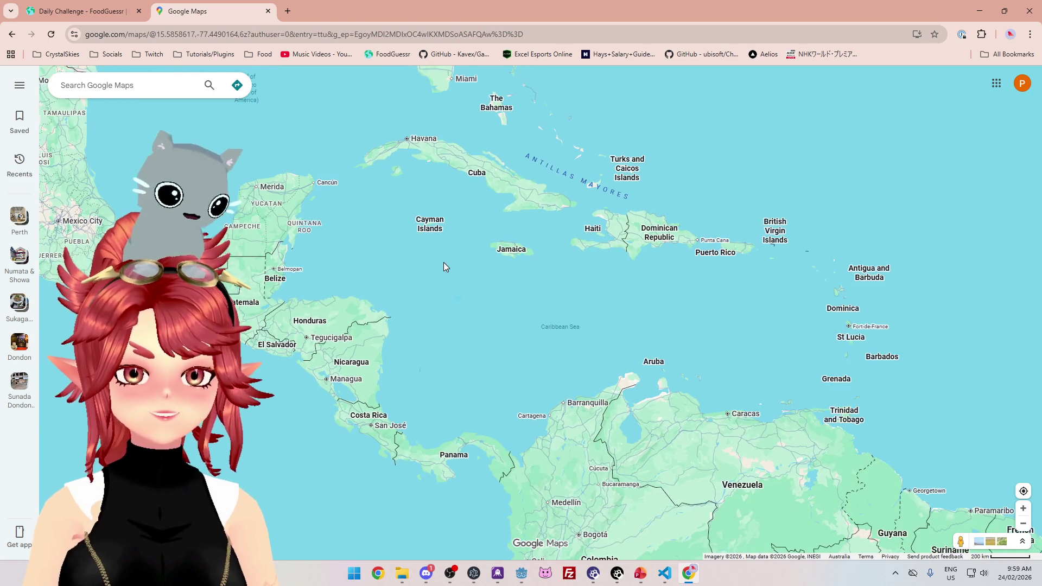
scroll(528, 288, down, 1)
scroll(524, 298, up, 1)
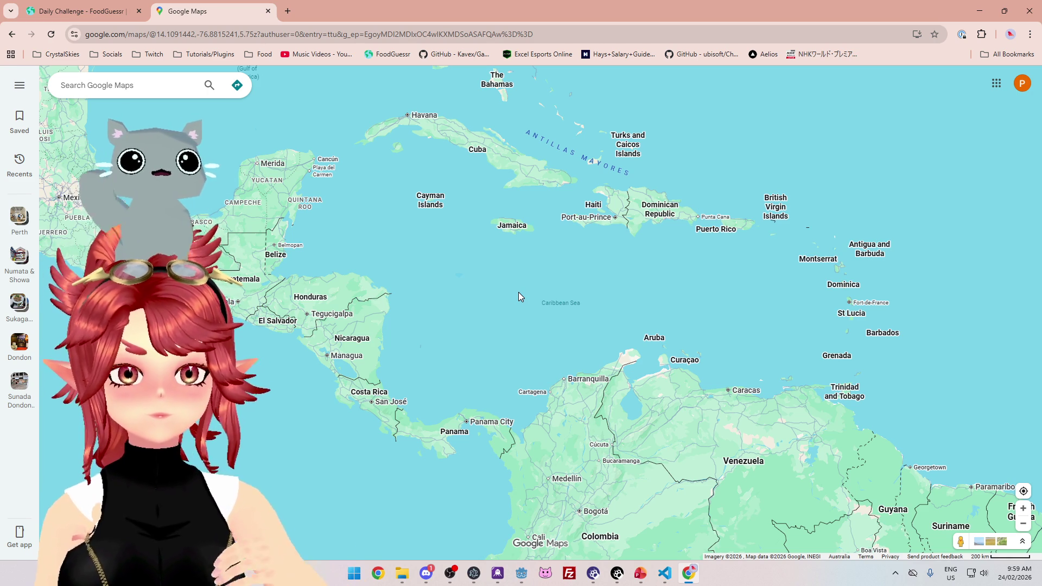
scroll(396, 327, down, 3)
scroll(395, 333, up, 2)
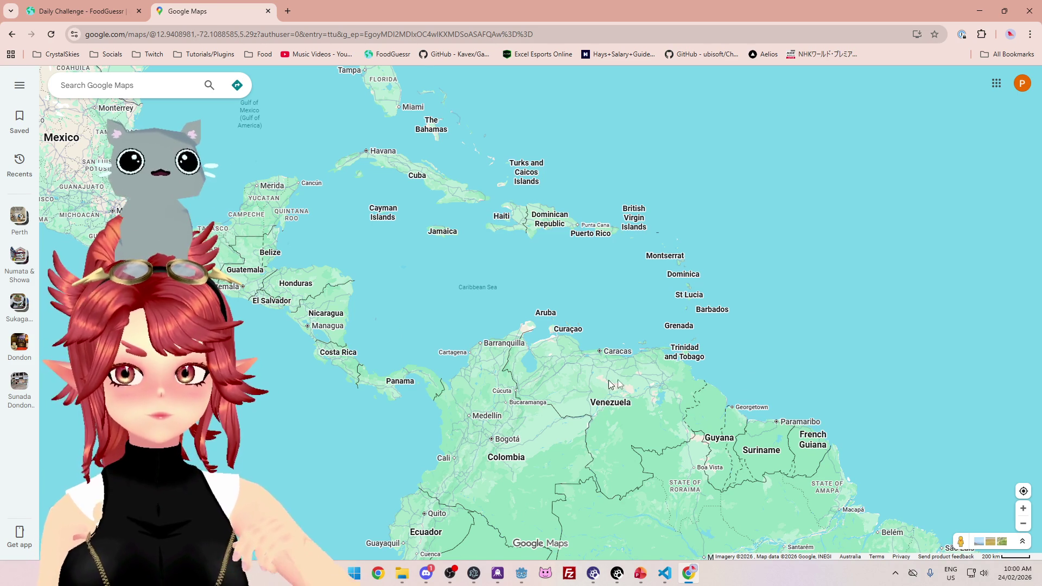
scroll(705, 361, up, 2)
scroll(416, 251, down, 1)
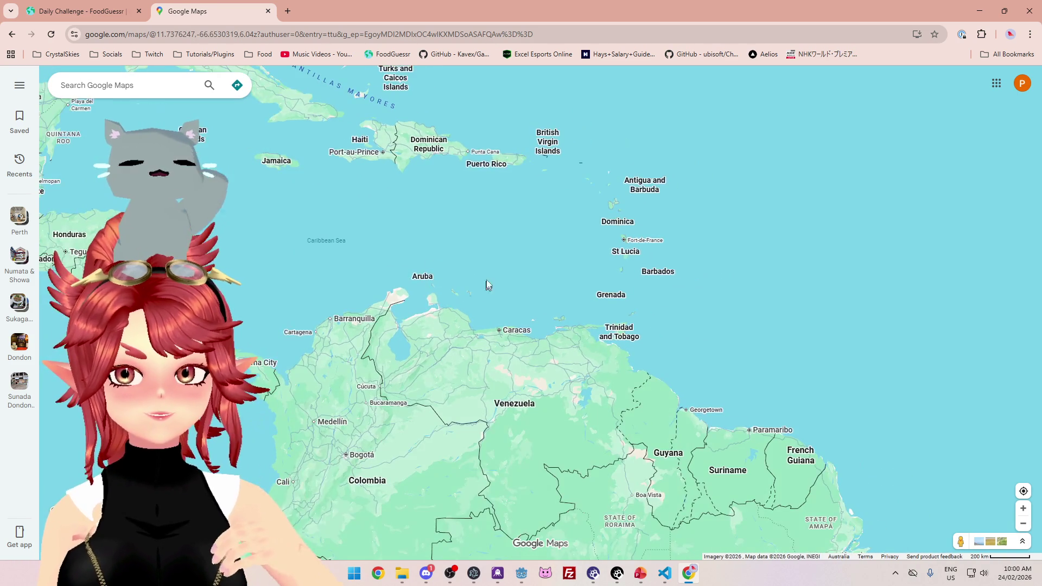
scroll(437, 286, up, 1)
drag(392, 232, 514, 286)
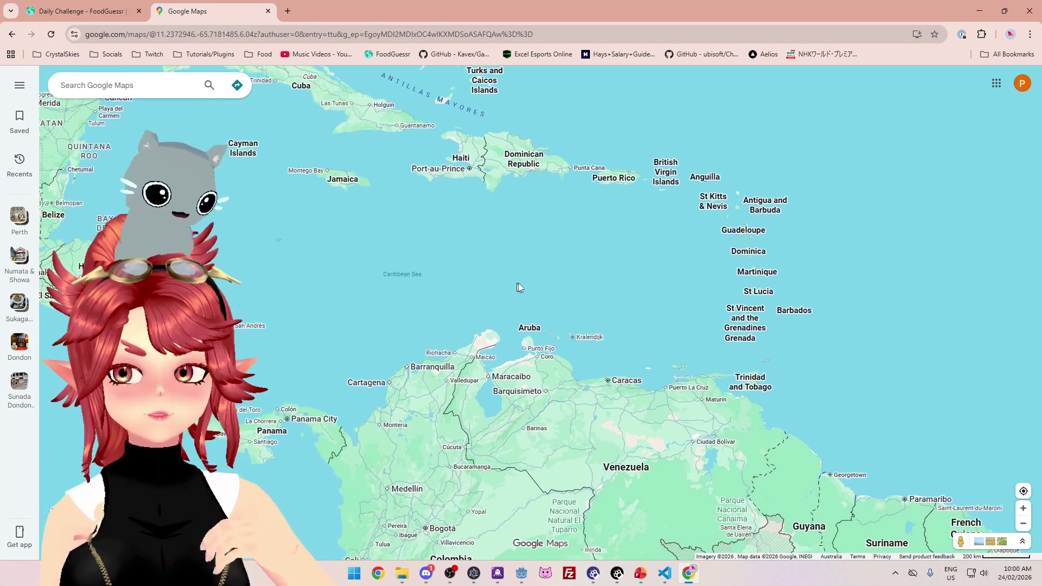
scroll(834, 341, up, 3)
scroll(585, 319, down, 4)
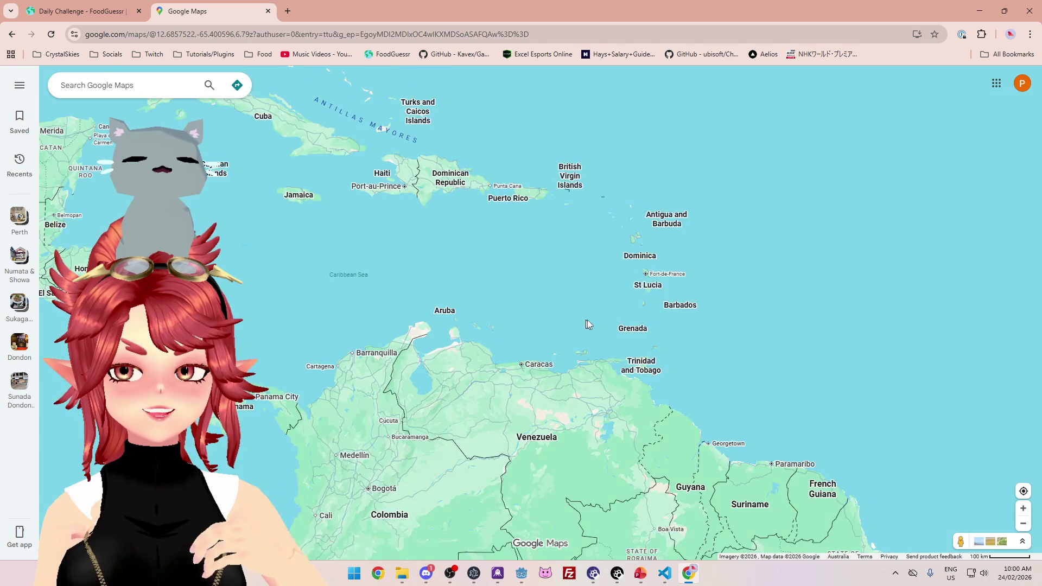
drag(366, 270, 503, 299)
mouse_move(518, 217)
mouse_down()
mouse_move(460, 172)
mouse_move(361, 138)
mouse_up()
scroll(699, 290, up, 3)
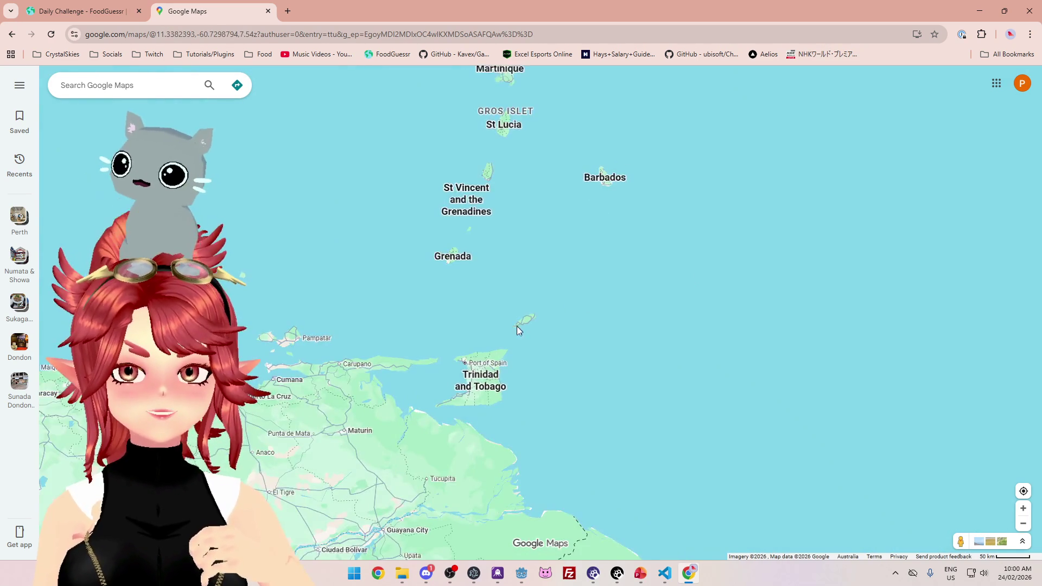
scroll(518, 329, down, 3)
mouse_move(407, 283)
mouse_down()
mouse_move(569, 325)
mouse_move(528, 284)
mouse_up()
scroll(561, 297, up, 1)
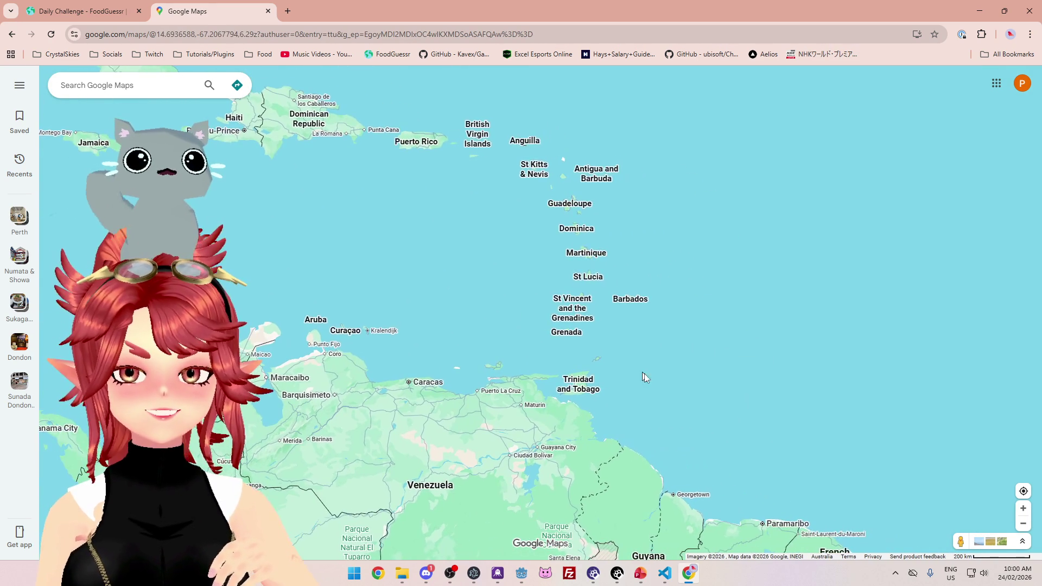
scroll(640, 372, down, 1)
mouse_move(425, 284)
mouse_down()
mouse_move(451, 249)
mouse_move(445, 258)
mouse_move(480, 268)
mouse_up()
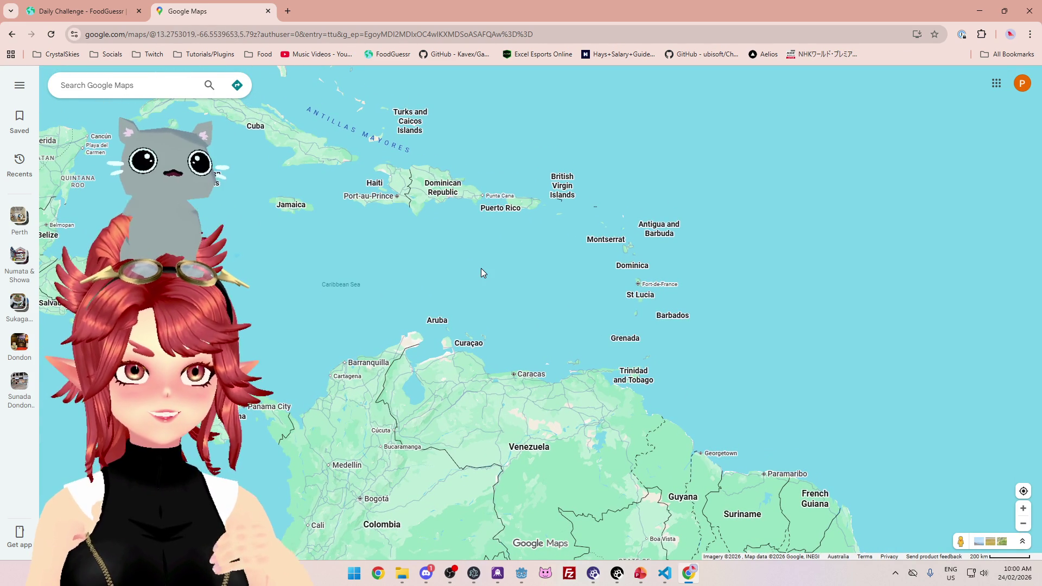
drag(369, 255, 447, 271)
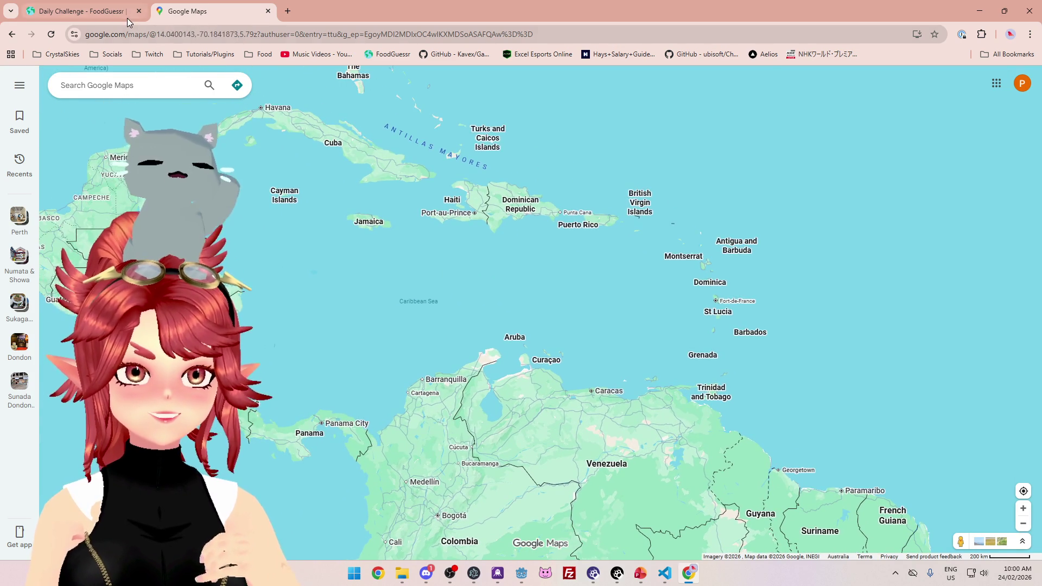
click(129, 11)
Guess Cuba for the Rum Cake, scoring 4,000 after 3 guesses.
click(630, 524)
text(cub)
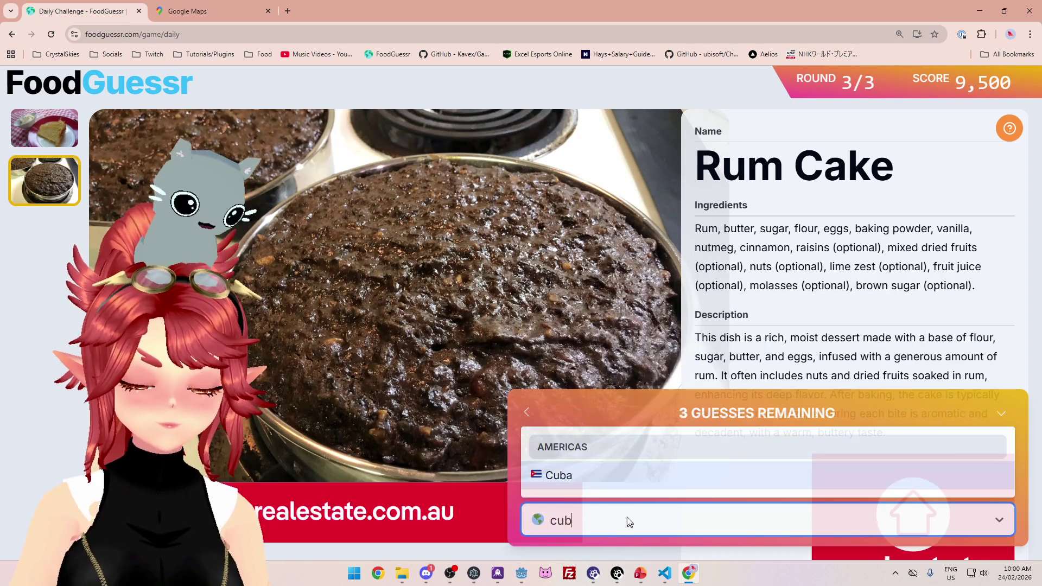
click(605, 474)
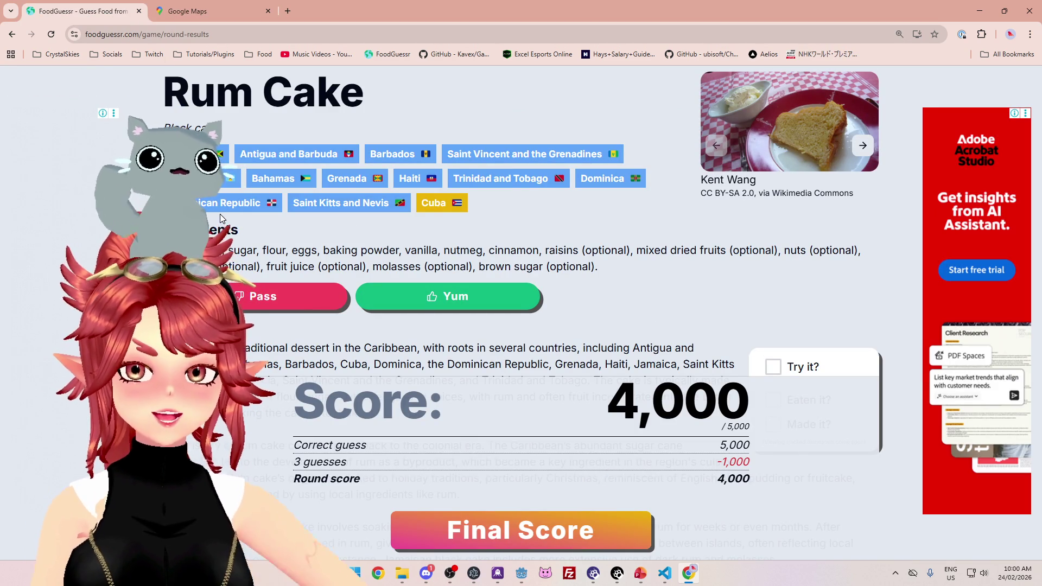
Review the round results and open the final results page showing the 13,500 total.
scroll(521, 272, down, 2)
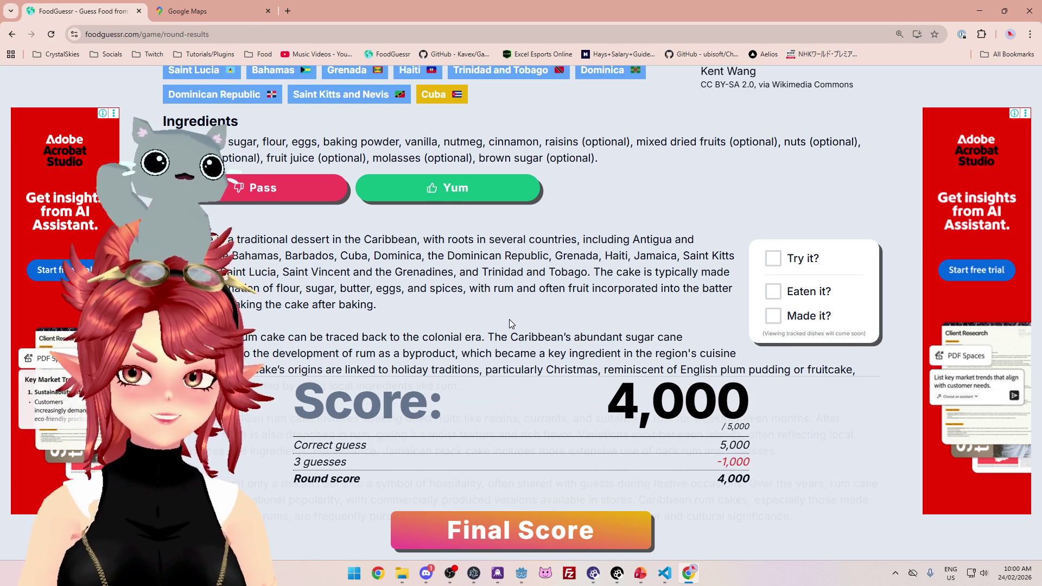
scroll(509, 320, down, 2)
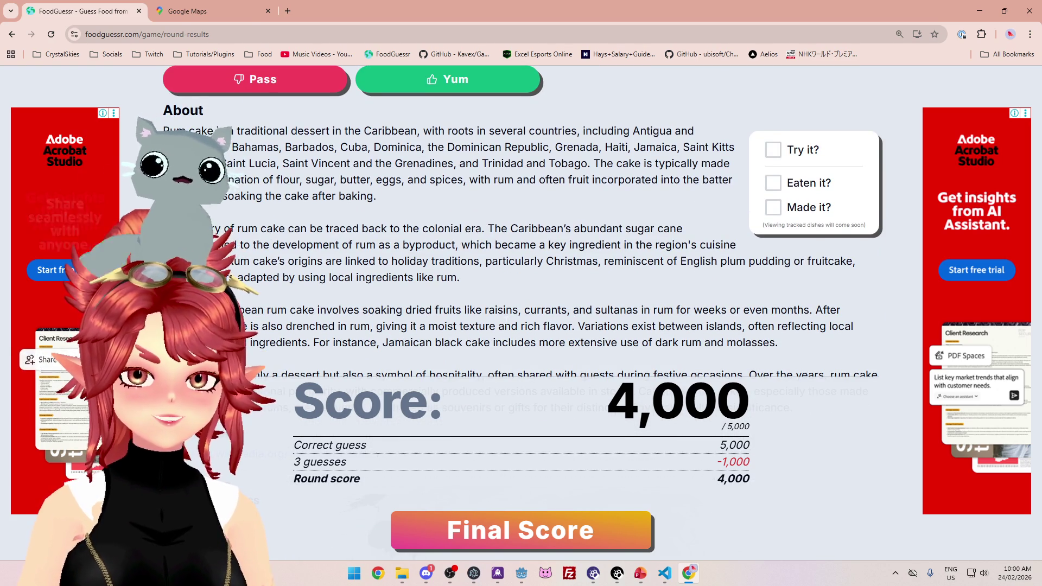
scroll(465, 221, down, 1)
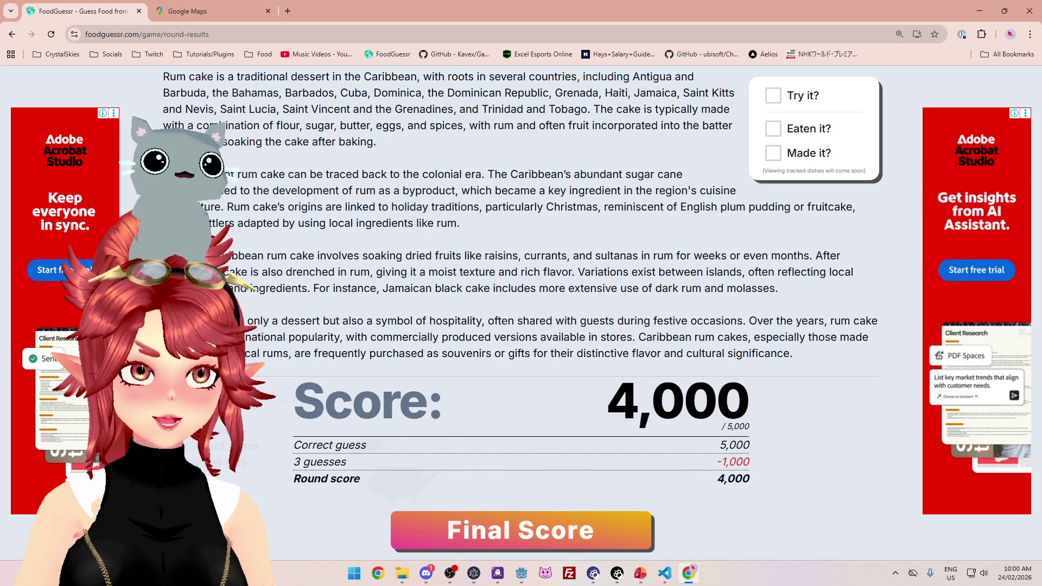
scroll(504, 344, up, 5)
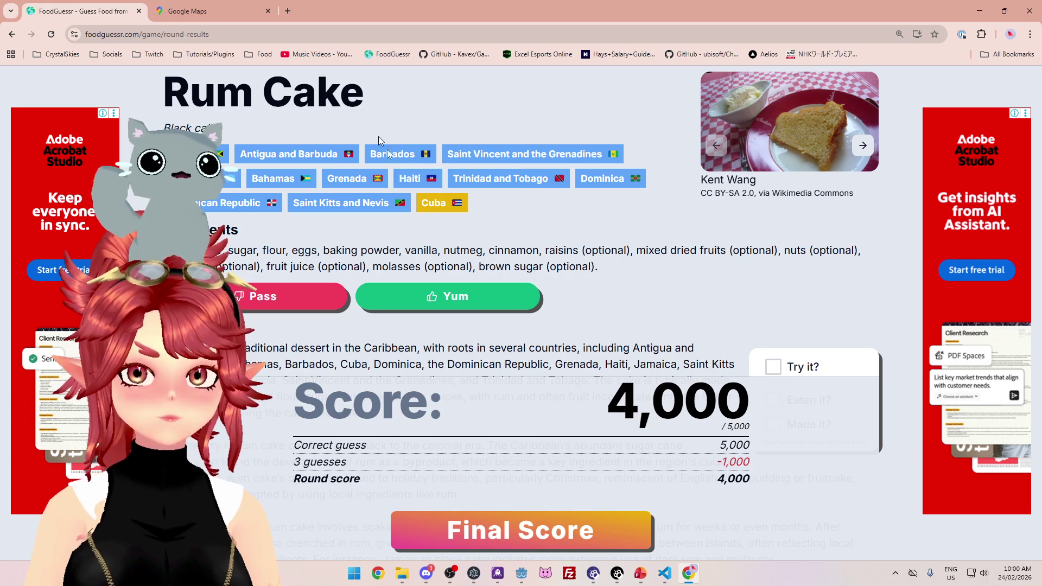
click(522, 530)
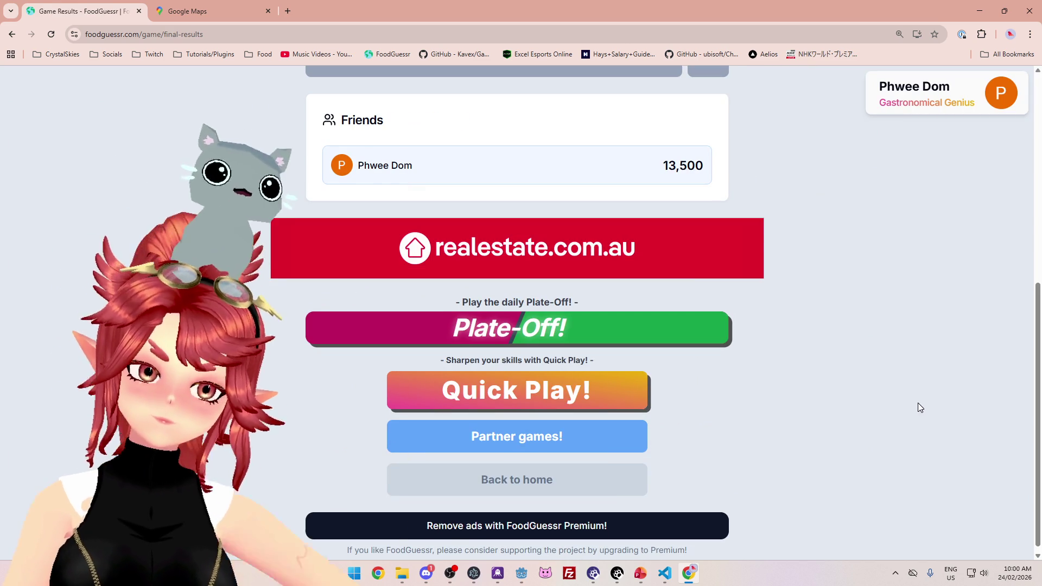
Close the finished FoodGuessr tab and switch to the ToDo_BattleBranch.pptx presentation.
click(139, 11)
key(alt+Tab)
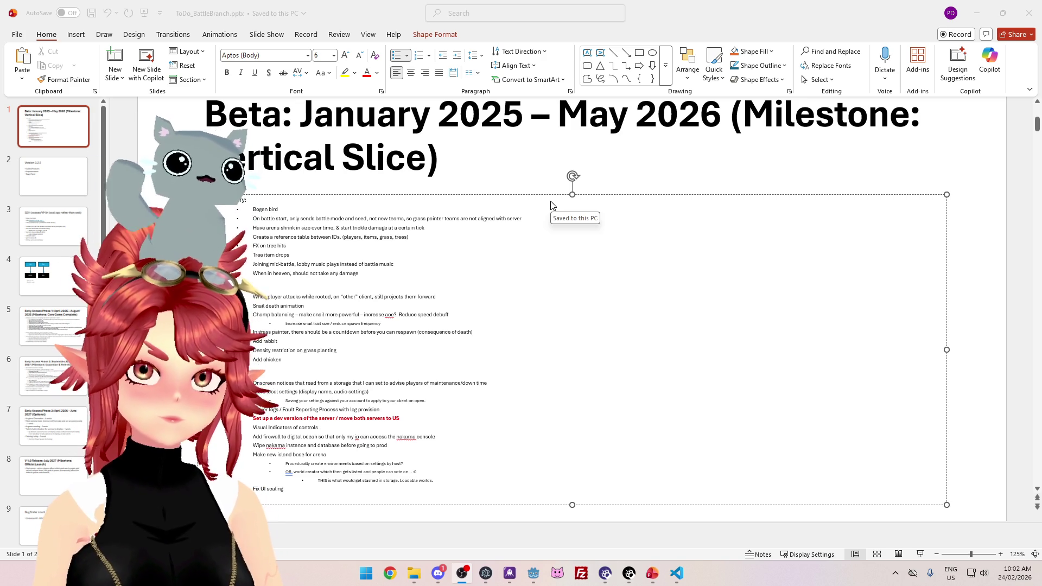
Select the red 'Set up a dev version of the server' to-do line in the presentation.
click(296, 255)
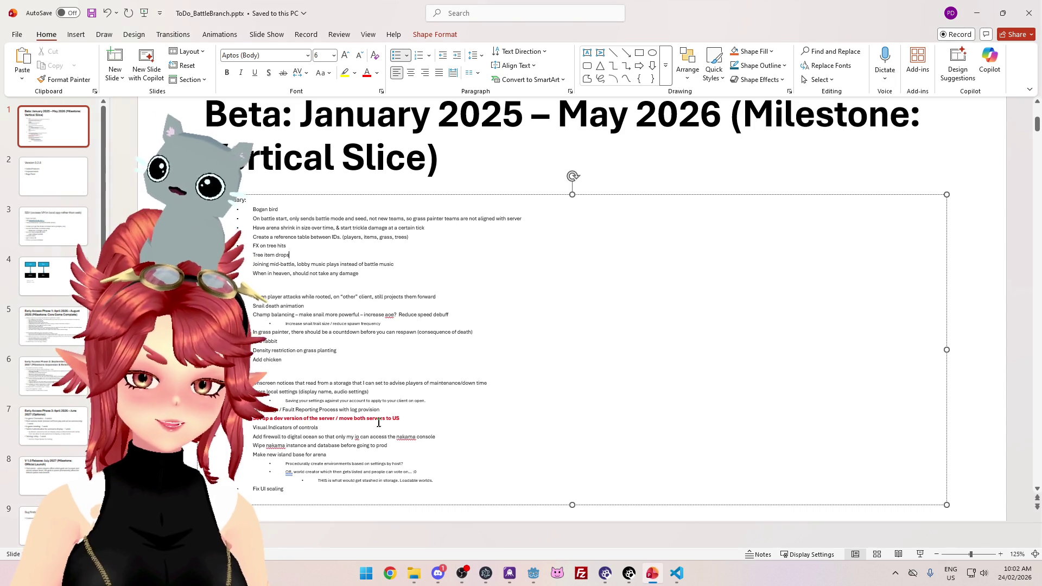
drag(326, 418, 400, 419)
click(327, 419)
triple_click(401, 420)
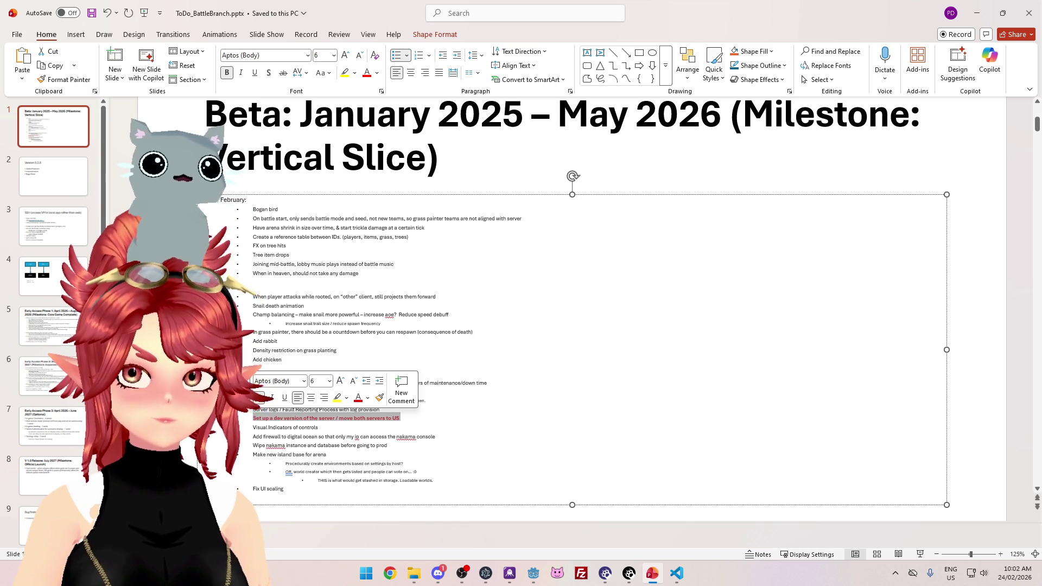
scroll(520, 336, up, 1)
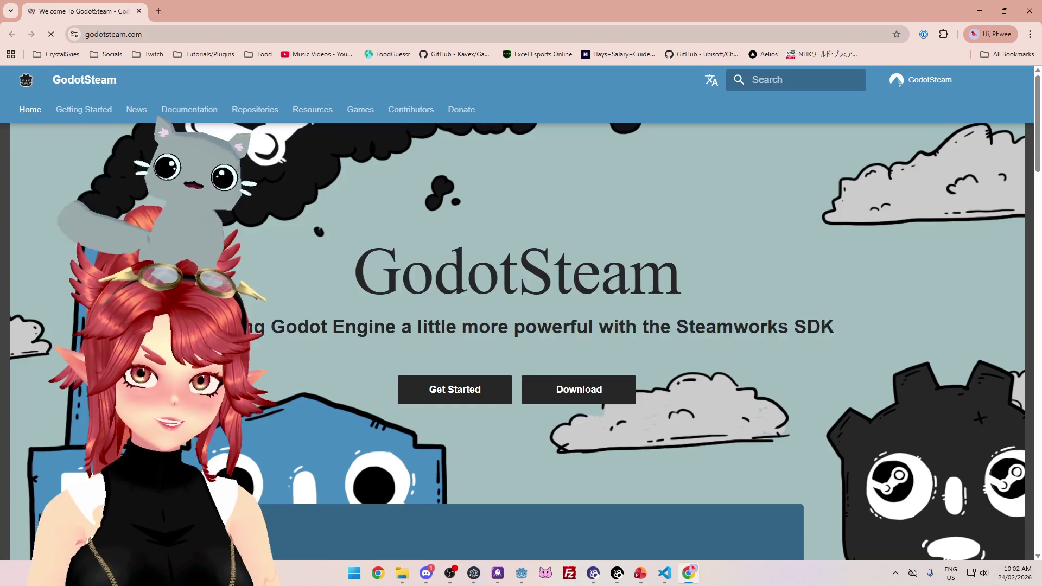
scroll(770, 347, down, 5)
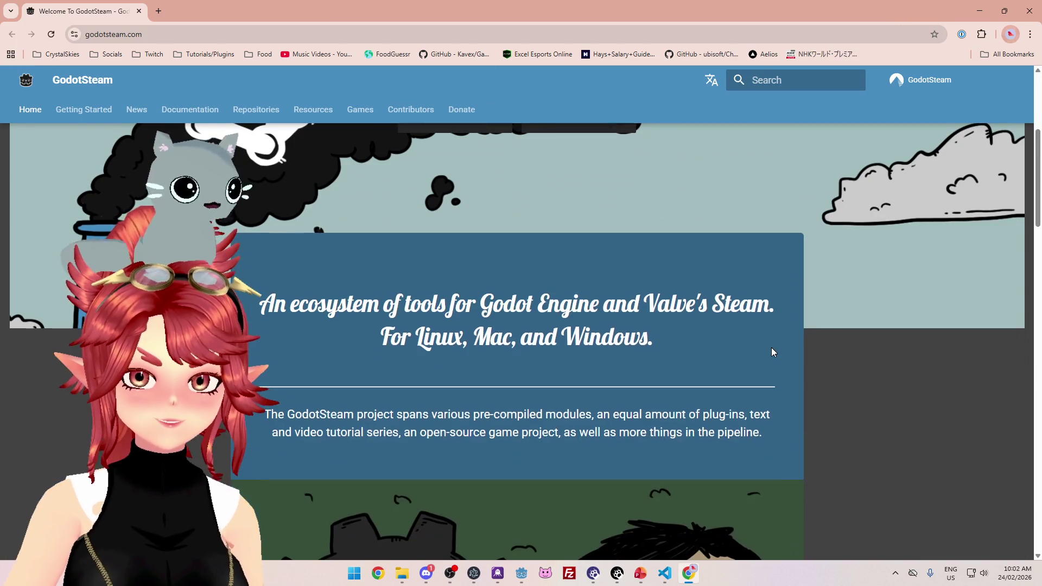
scroll(887, 381, down, 2)
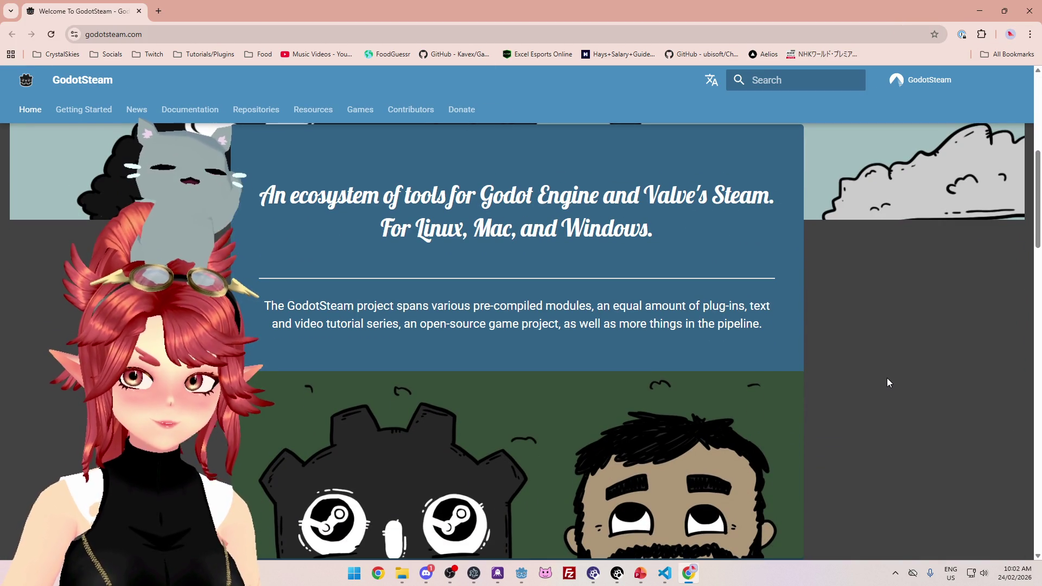
scroll(886, 378, down, 6)
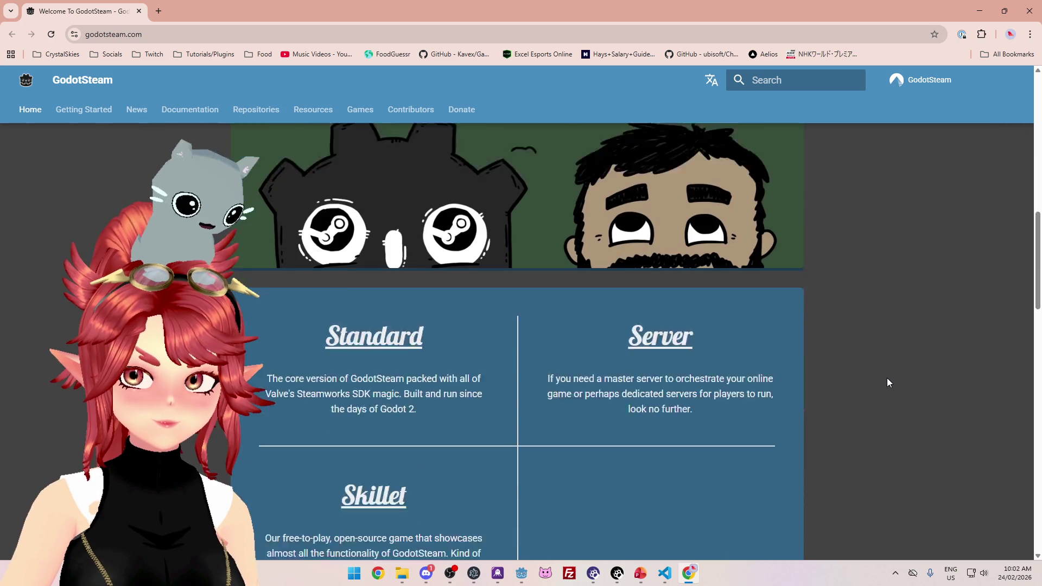
scroll(886, 378, down, 4)
scroll(886, 379, up, 5)
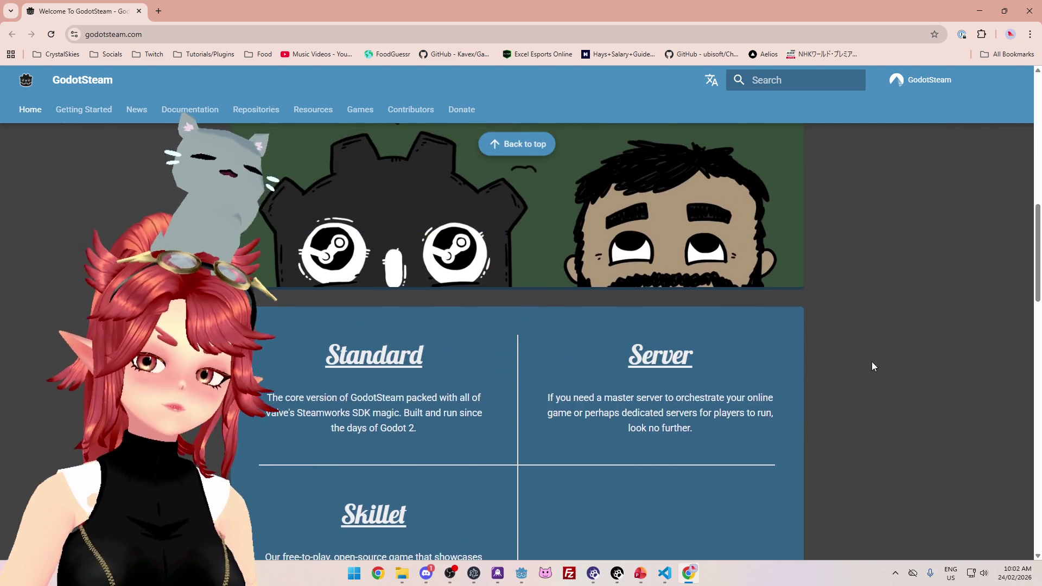
scroll(871, 363, down, 2)
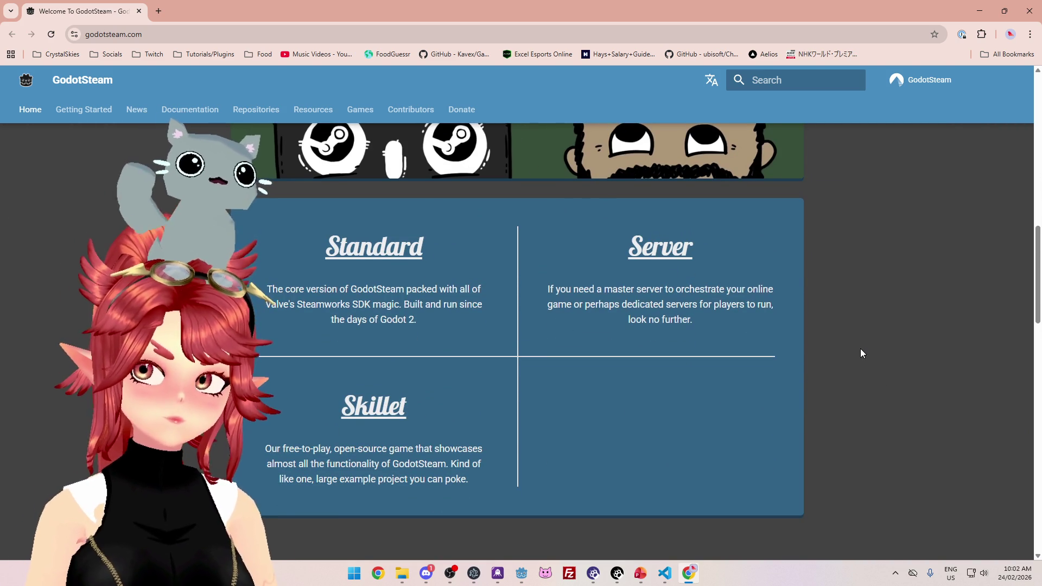
scroll(857, 345, down, 9)
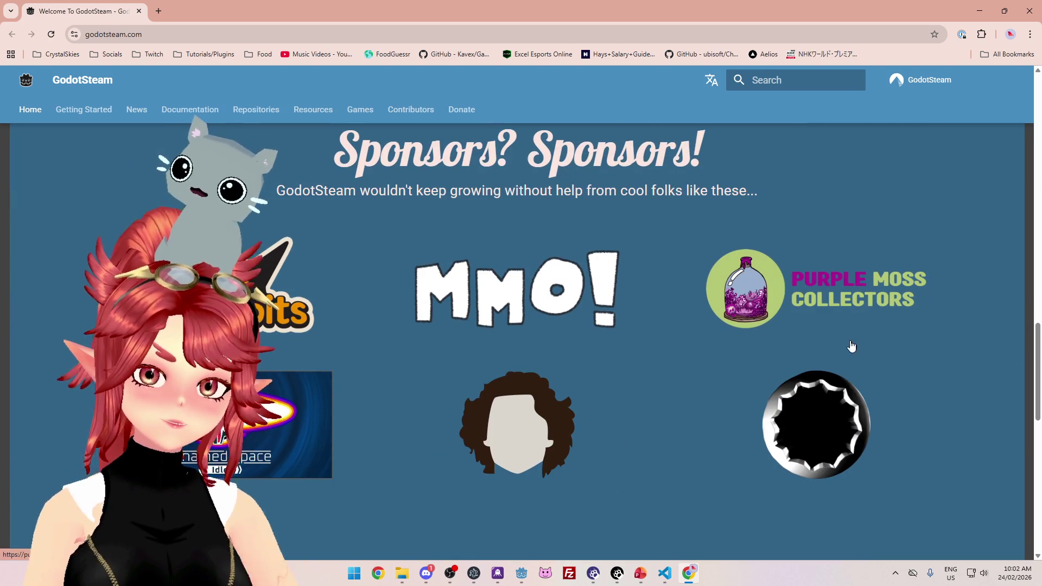
scroll(848, 341, down, 4)
scroll(845, 340, up, 8)
scroll(848, 345, up, 1)
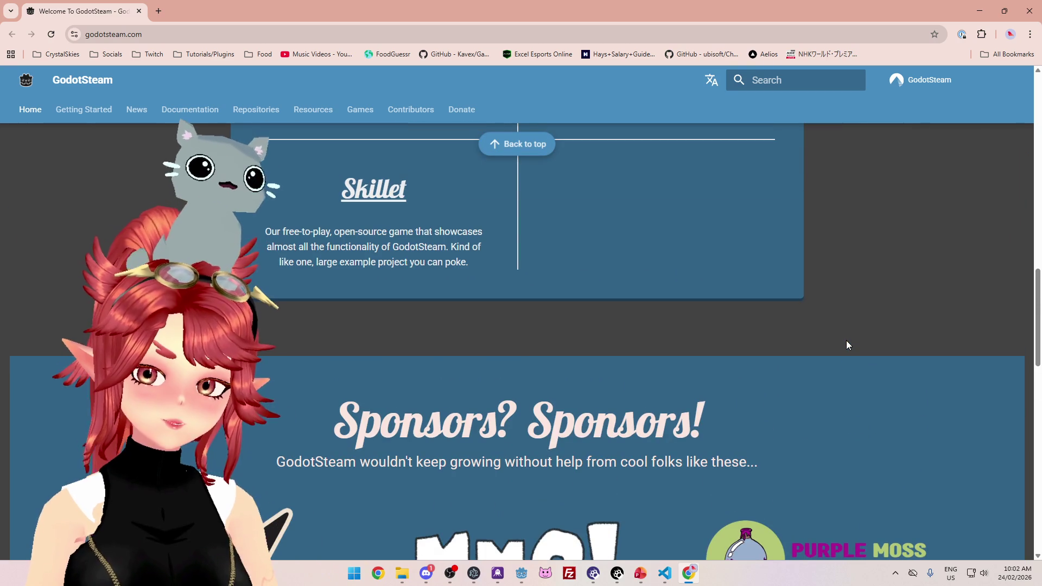
scroll(844, 338, up, 5)
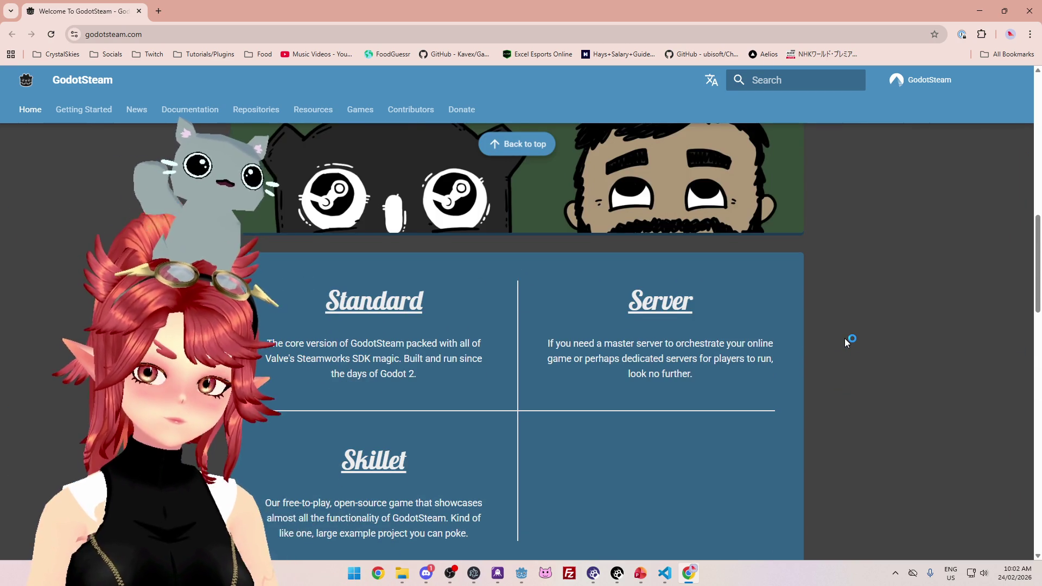
scroll(844, 337, up, 4)
scroll(844, 338, up, 5)
scroll(842, 336, down, 6)
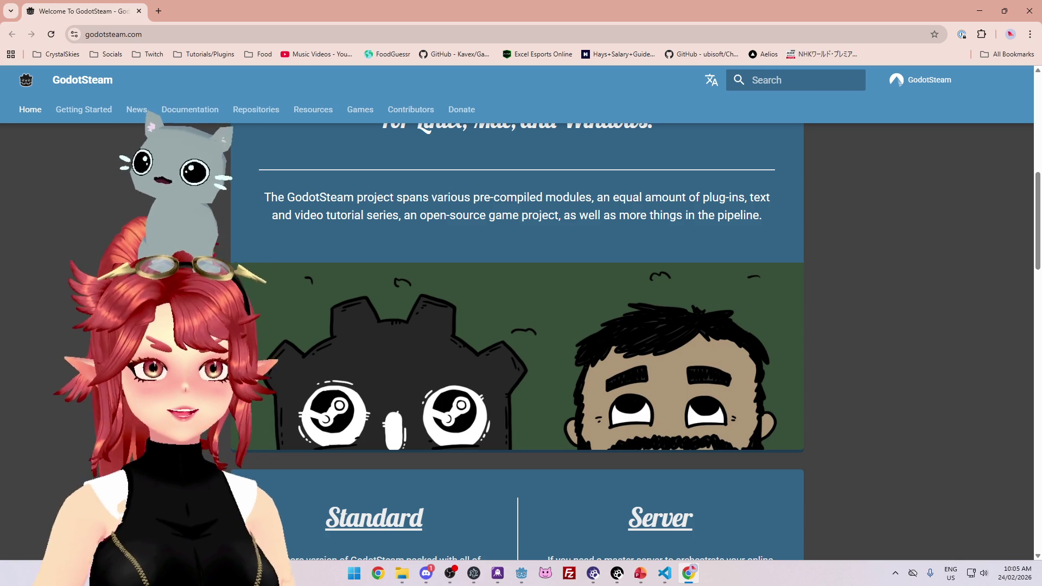
click(522, 573)
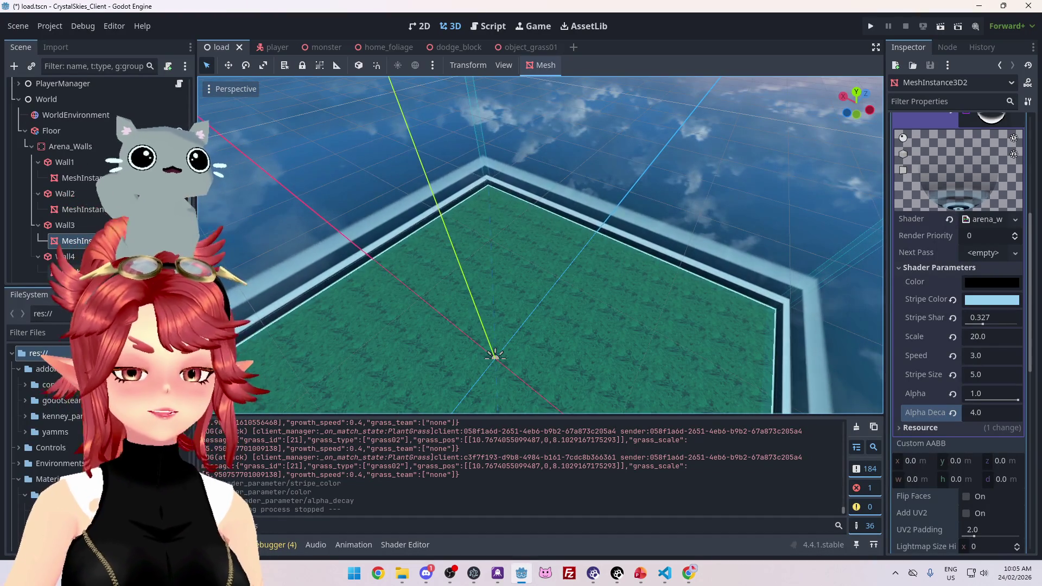
Select the godotsteam addon folder in FileSystem, then save the scene and run CrystalSkies.
click(71, 404)
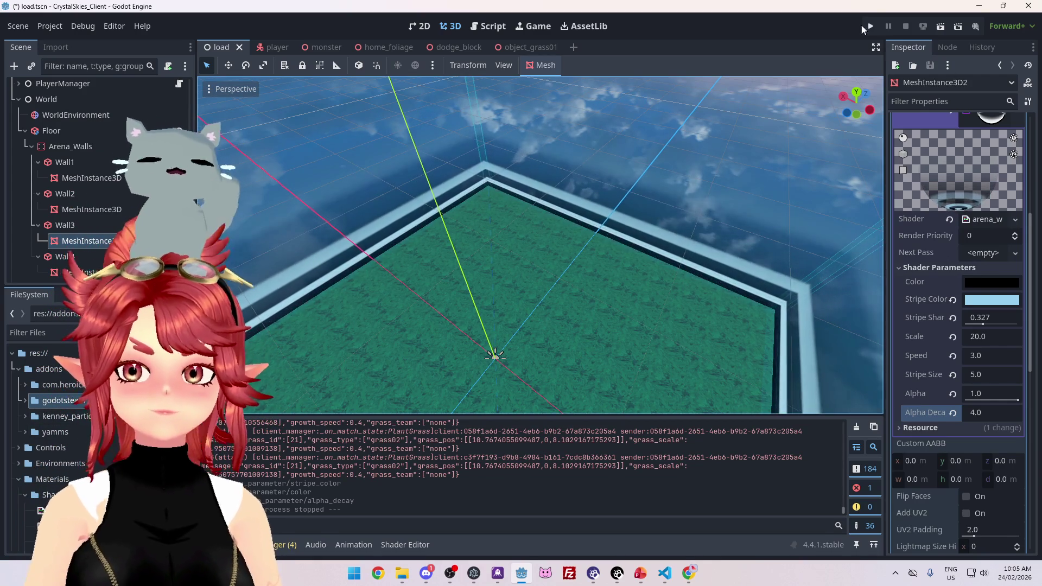
click(870, 26)
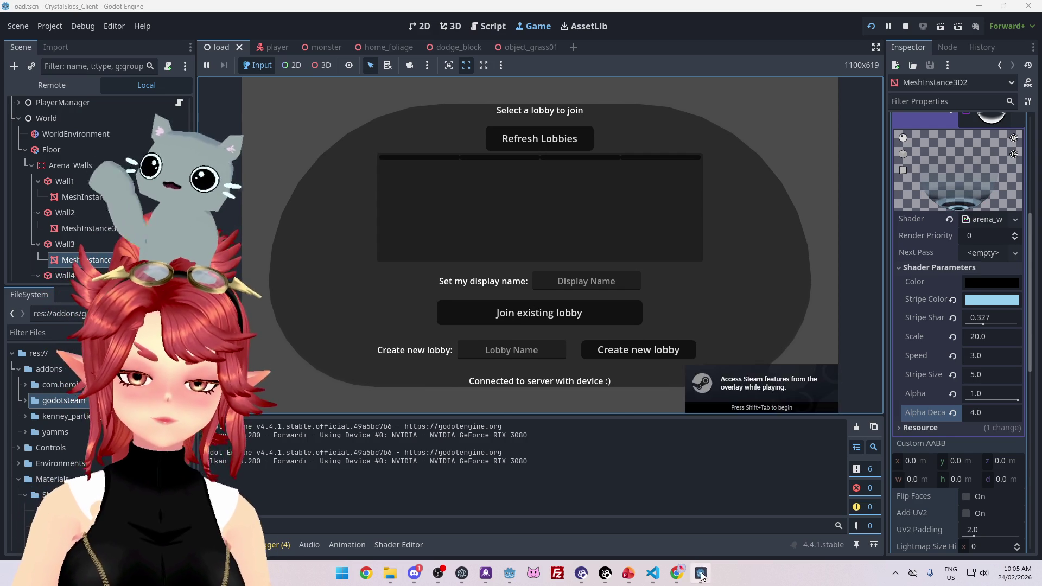
Move the CrystalSkies_Client lobby window aside, then close it to end the test run and return to load.tscn.
drag(693, 72, 956, 187)
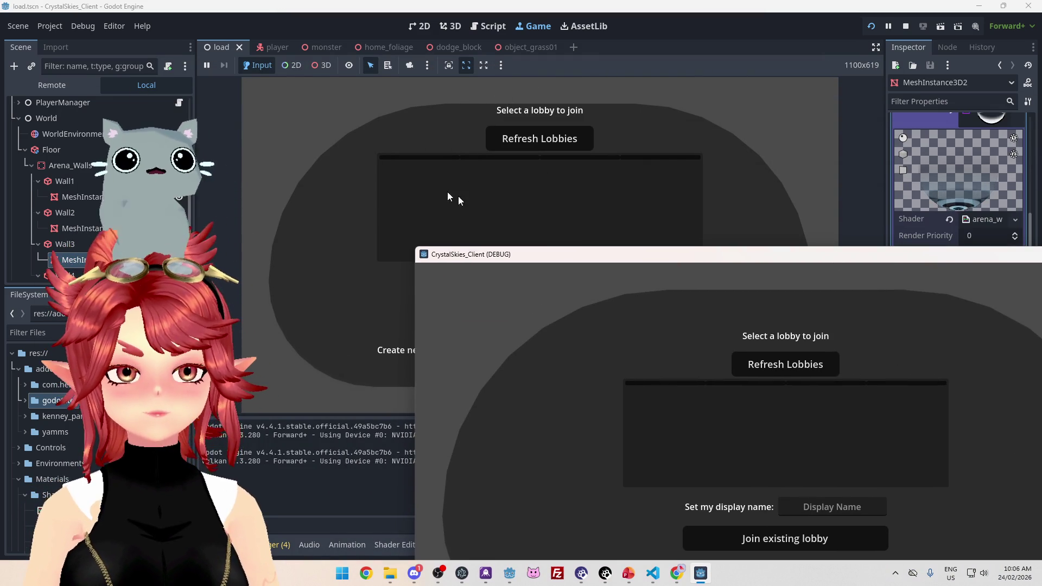
drag(578, 257, 380, 204)
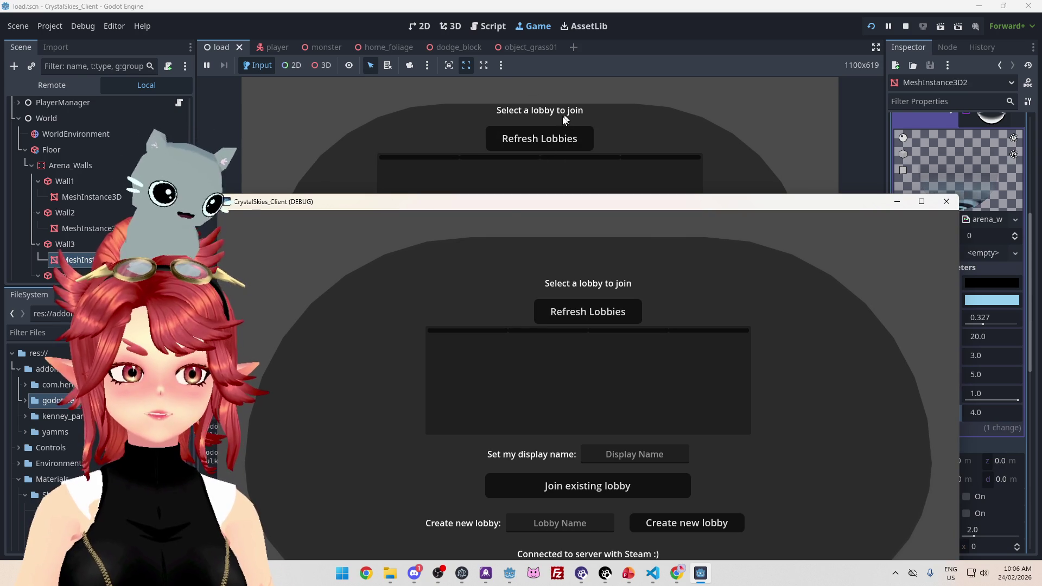
mouse_move(759, 210)
mouse_down()
mouse_move(656, 96)
mouse_move(671, 94)
mouse_up()
click(904, 29)
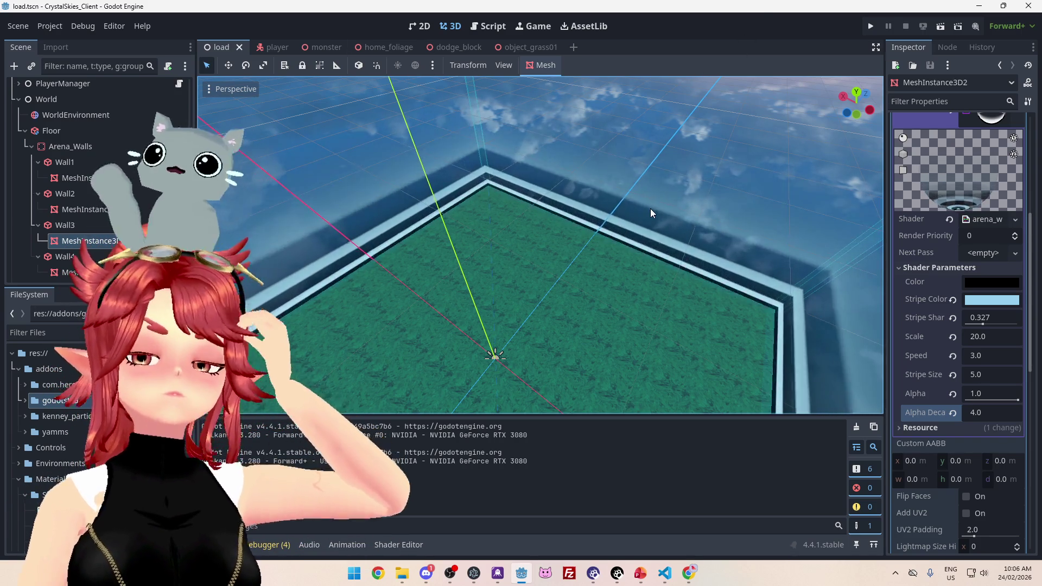
scroll(650, 208, down, 5)
scroll(642, 229, up, 8)
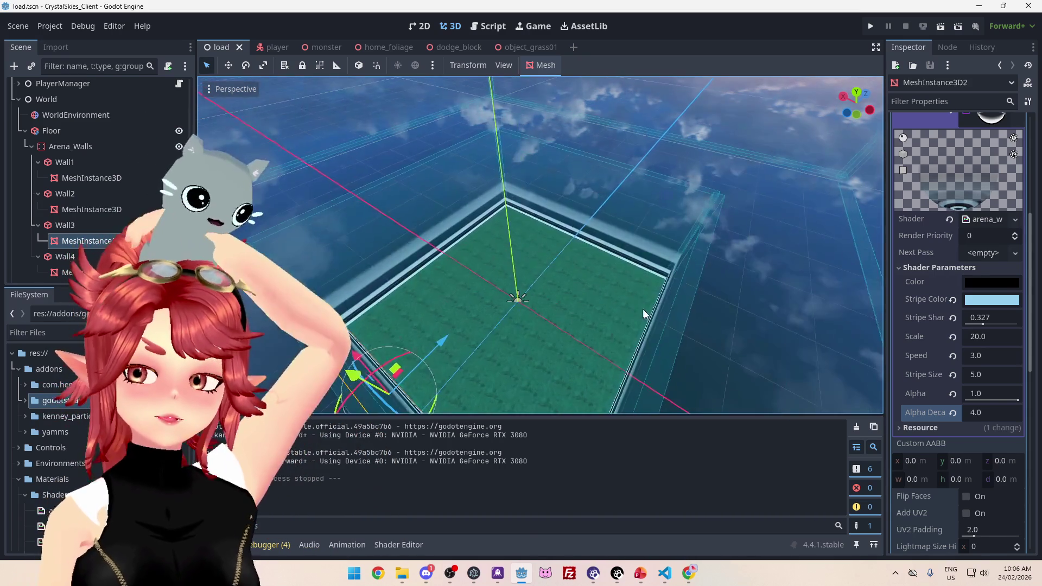
mouse_move(644, 313)
mouse_down()
mouse_move(668, 282)
mouse_move(673, 293)
mouse_move(663, 260)
mouse_move(699, 239)
mouse_move(702, 263)
mouse_move(732, 249)
mouse_move(602, 243)
mouse_move(661, 236)
mouse_move(705, 249)
mouse_up()
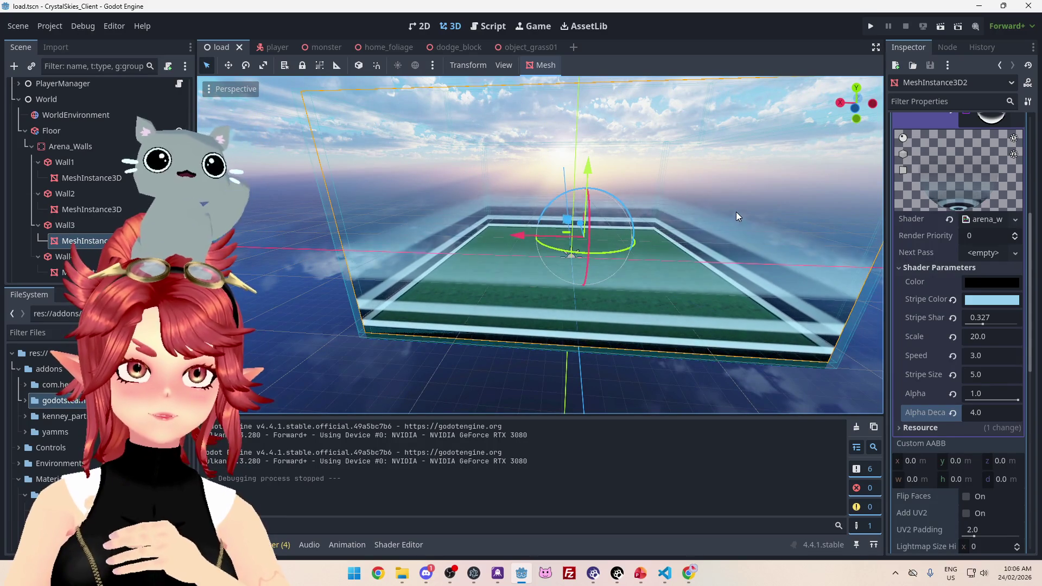
mouse_move(736, 212)
mouse_down()
mouse_move(507, 252)
mouse_move(616, 254)
mouse_move(673, 239)
mouse_move(676, 223)
mouse_up()
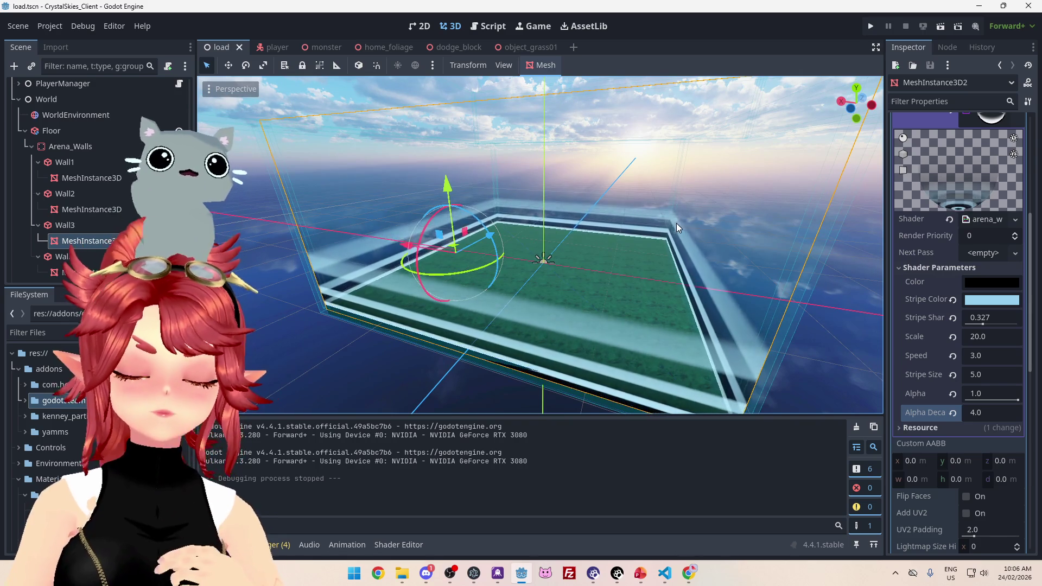
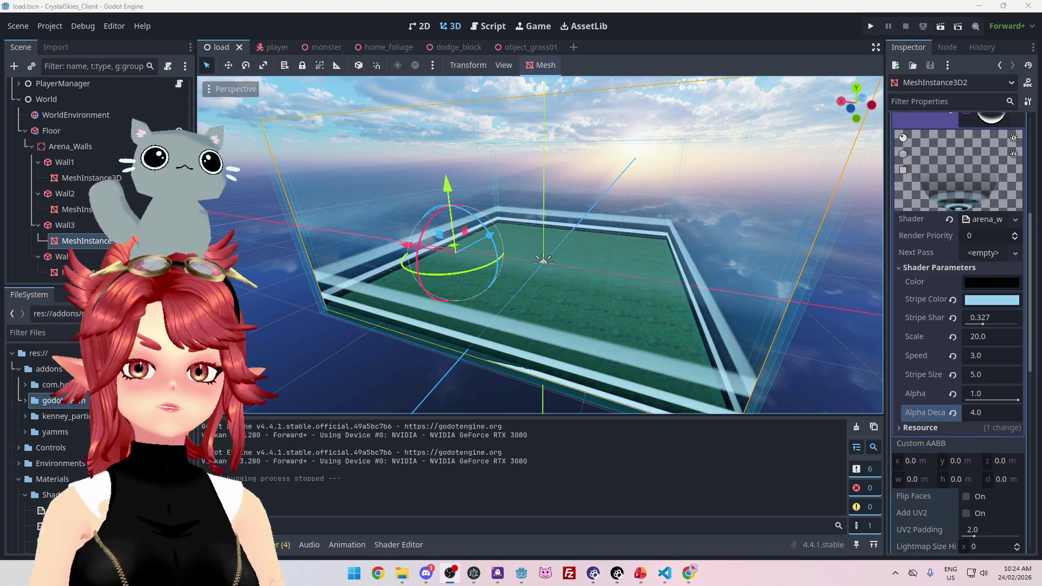
Check Discord's direct messages and the Stargazer Shores coding channel, then return to Godot.
click(426, 573)
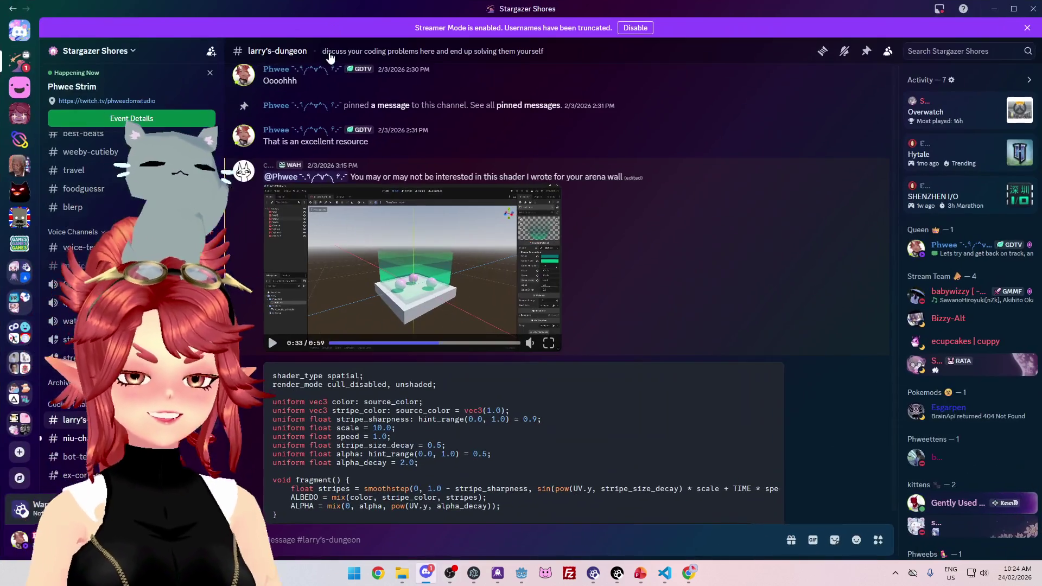
click(23, 36)
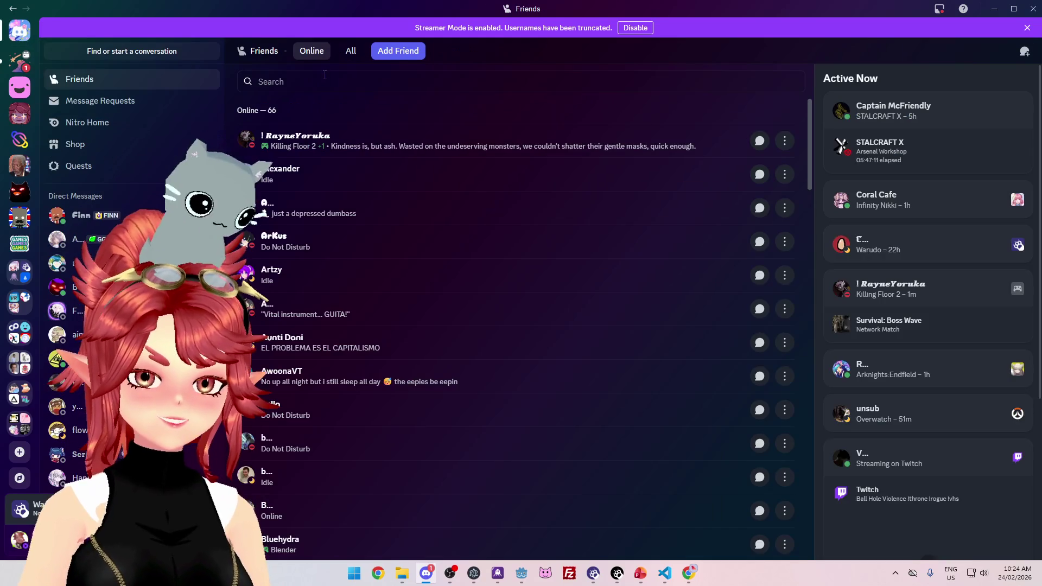
click(19, 62)
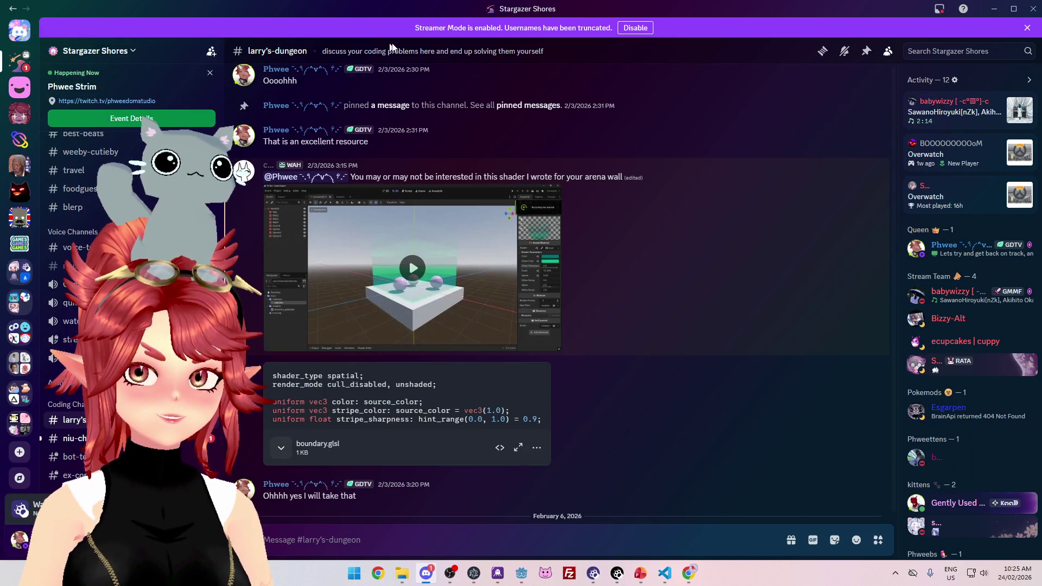
key(alt+Tab)
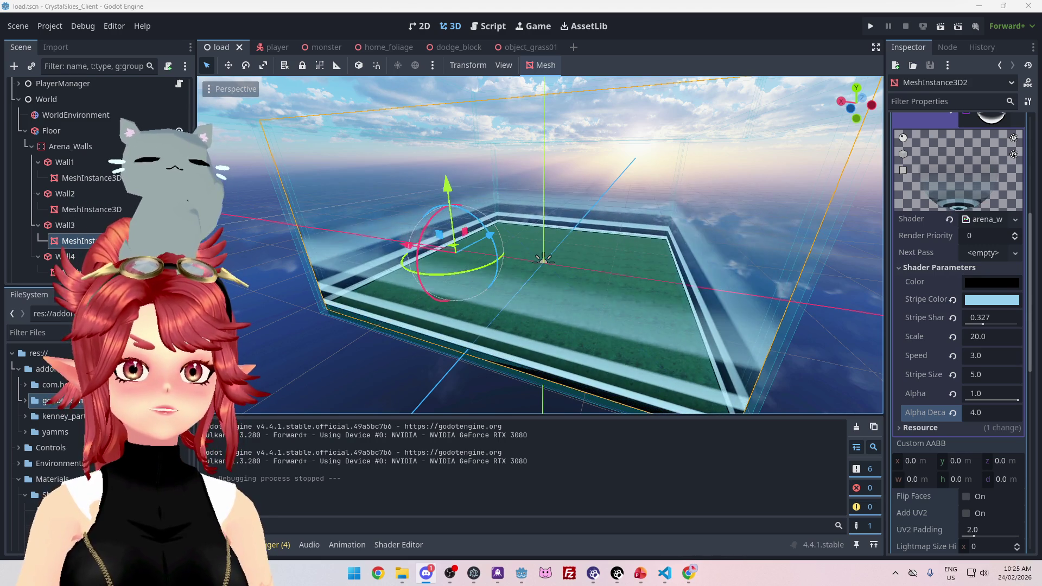
key(alt+Tab)
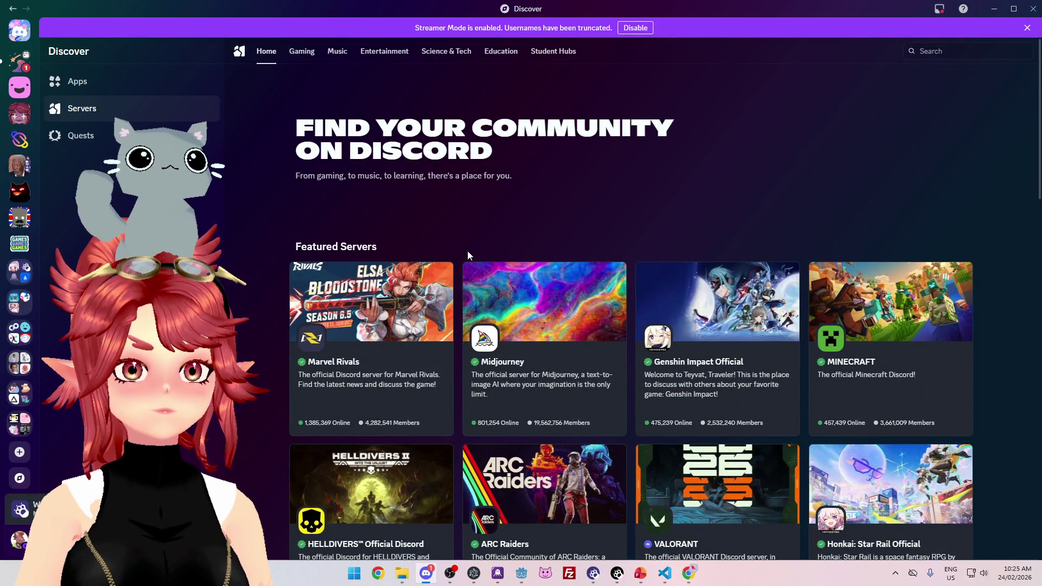
click(951, 50)
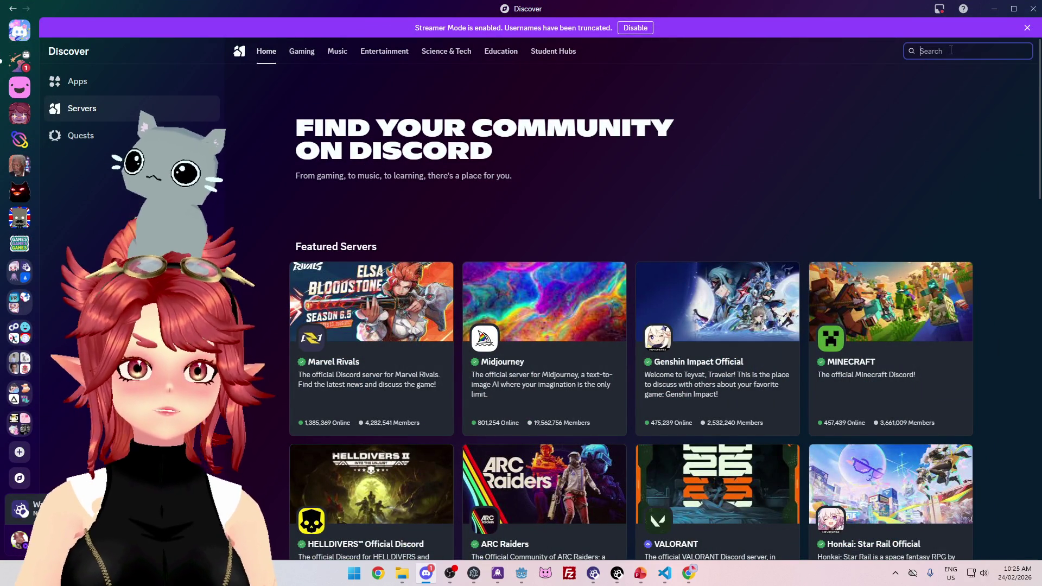
text(ggw)
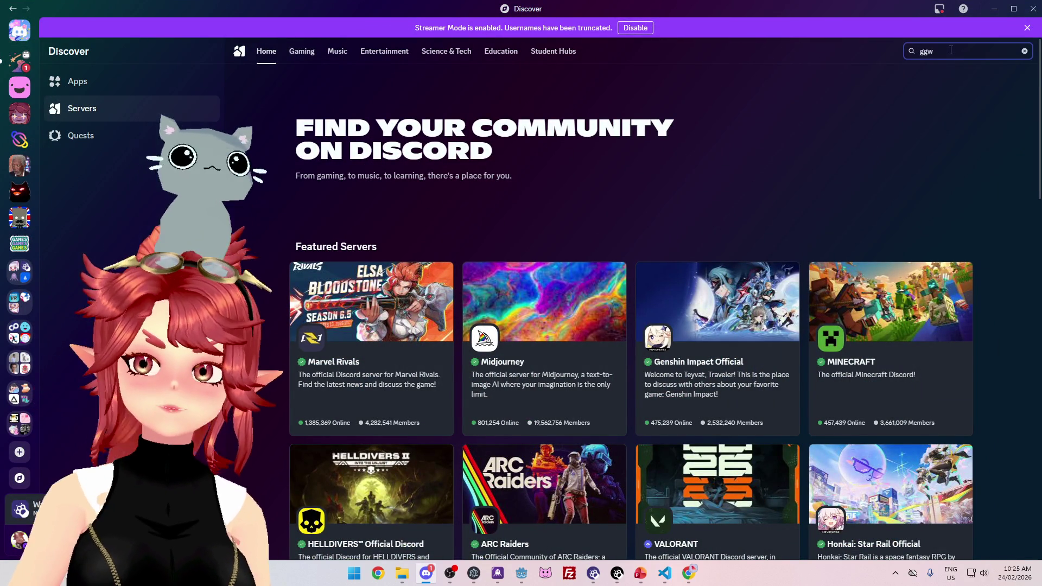
key(Return)
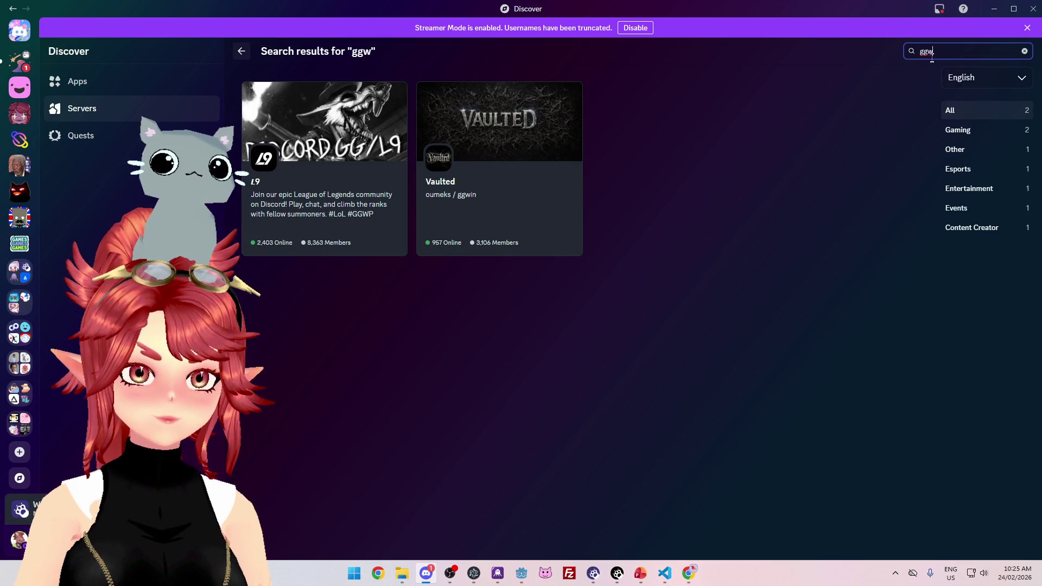
double_click(934, 51)
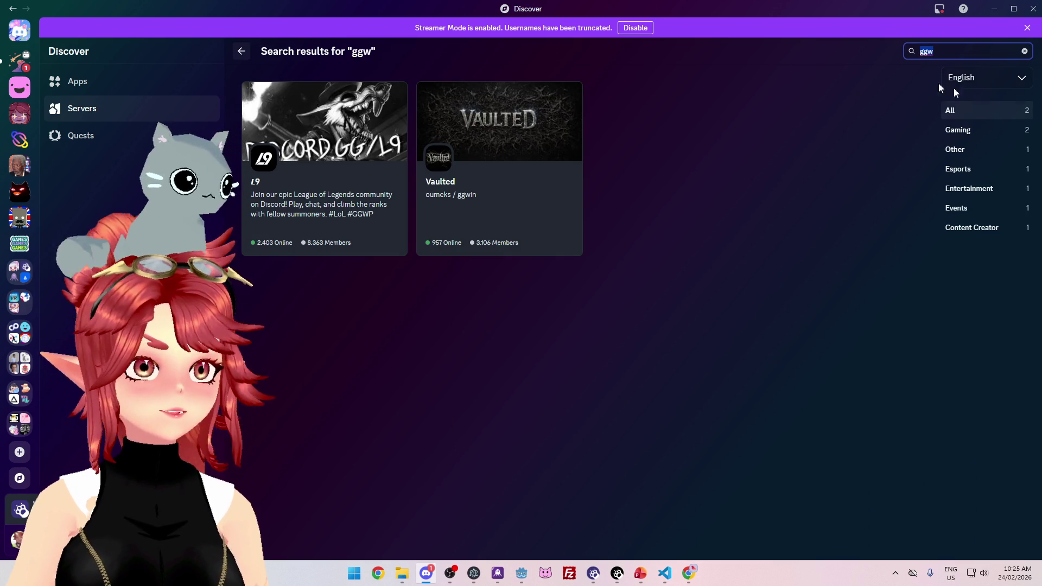
text(global gaming wome)
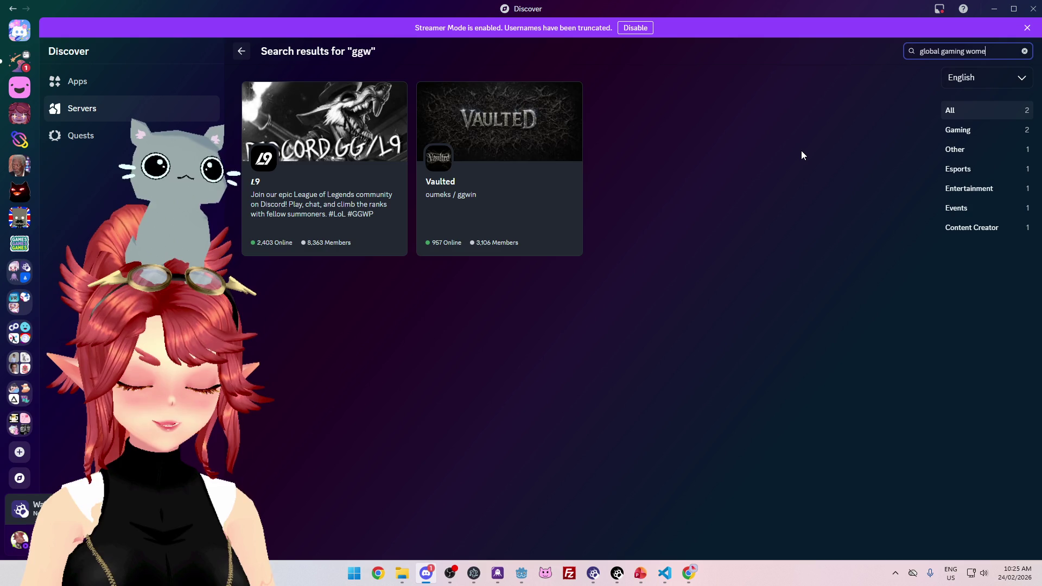
text(n)
key(Return)
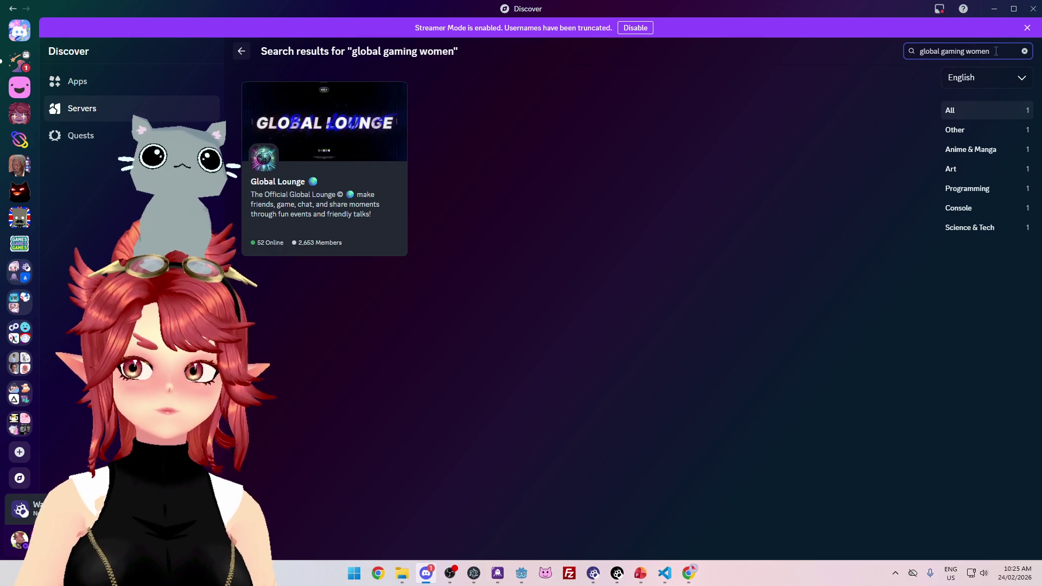
Search servers for 'wigi', then 'women in games'.
triple_click(943, 51)
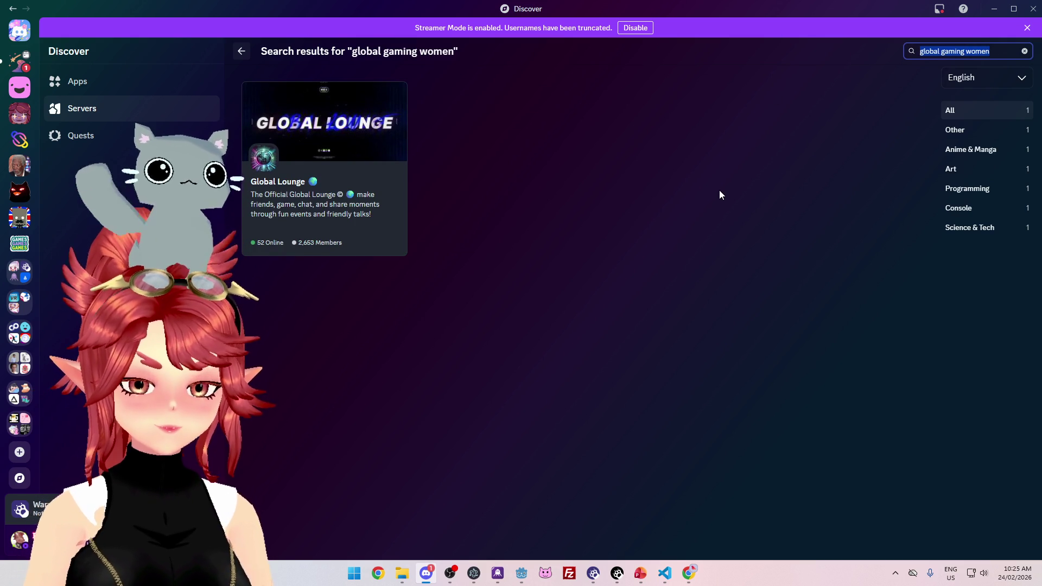
text(wigi)
key(Return)
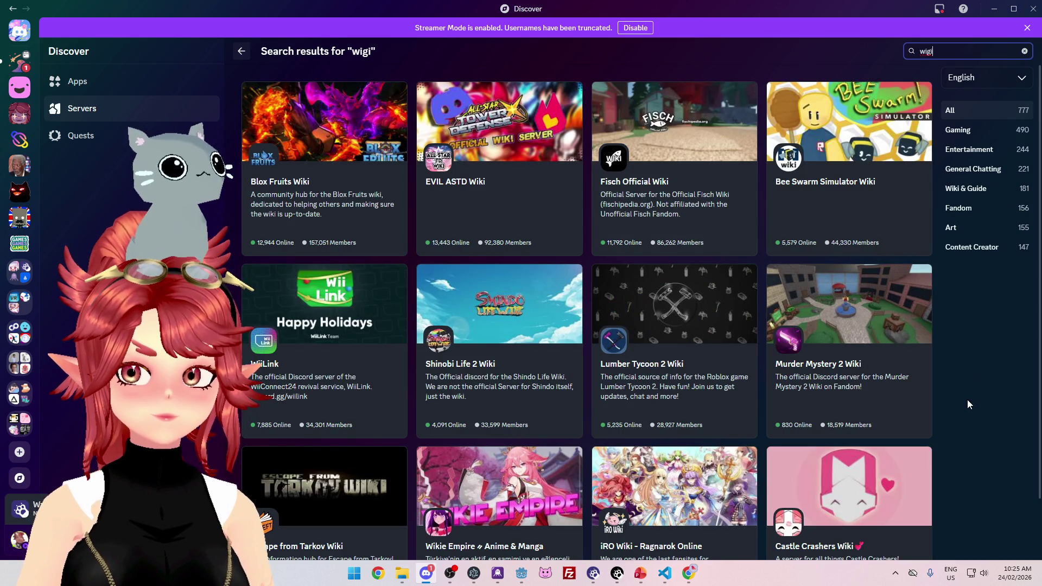
triple_click(953, 51)
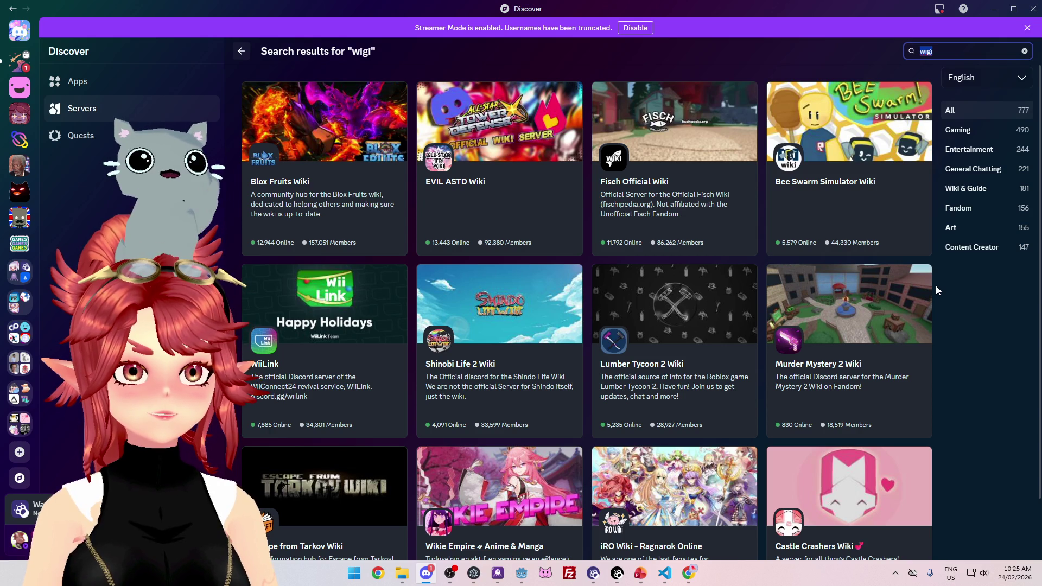
text(women in games)
key(Return)
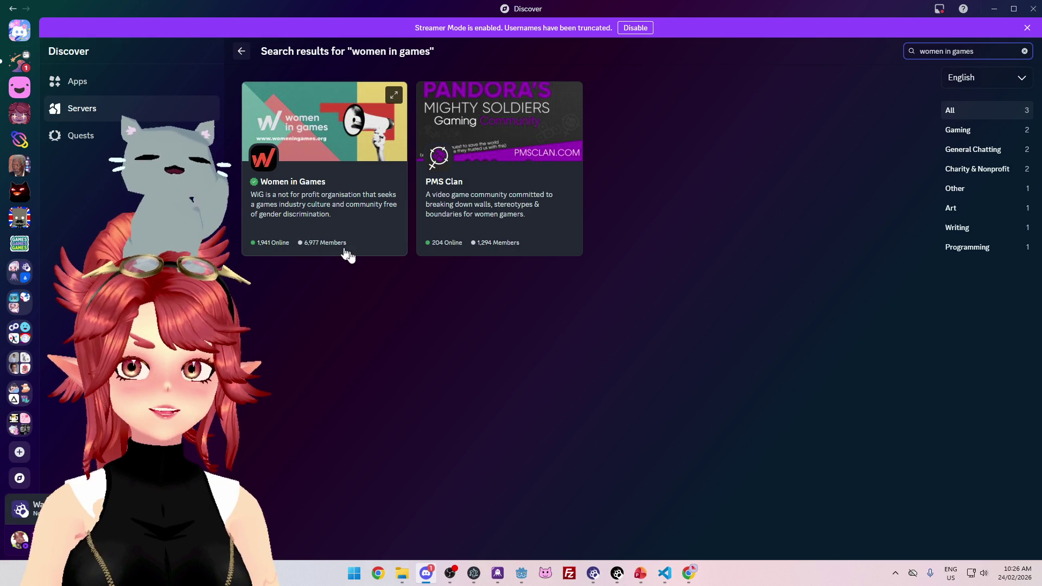
key(alt+Tab)
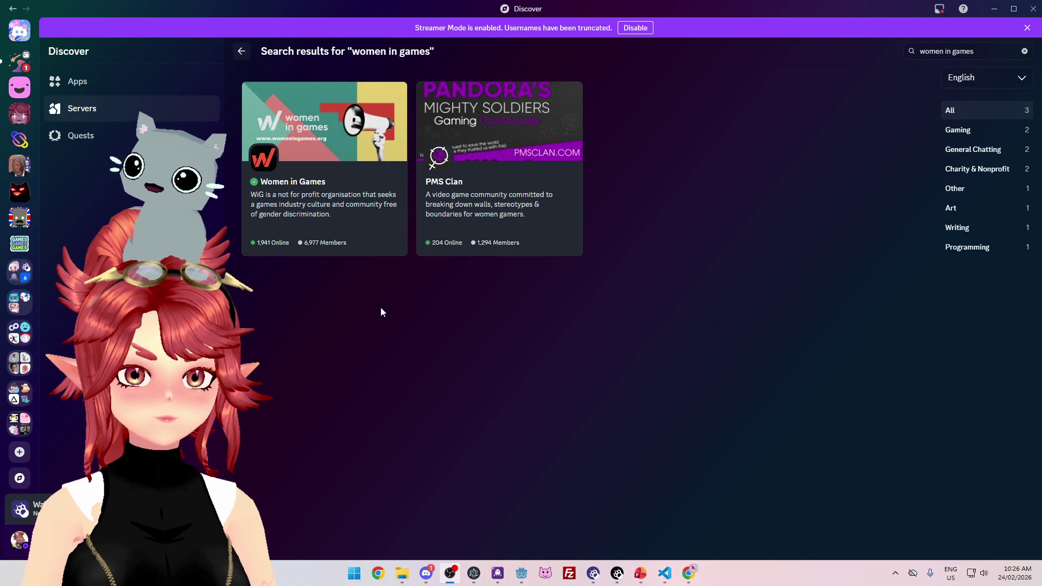
Search Google for 'women in games international' and open the WIGI and Women in Games sites in background tabs.
click(688, 572)
click(156, 11)
text(women in games international)
key(Return)
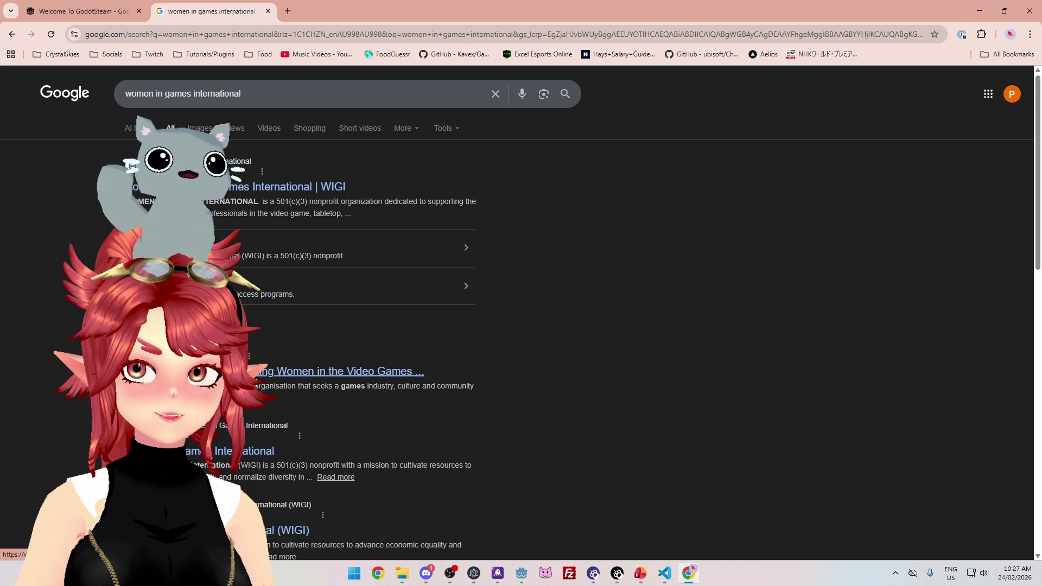
middle_click(259, 188)
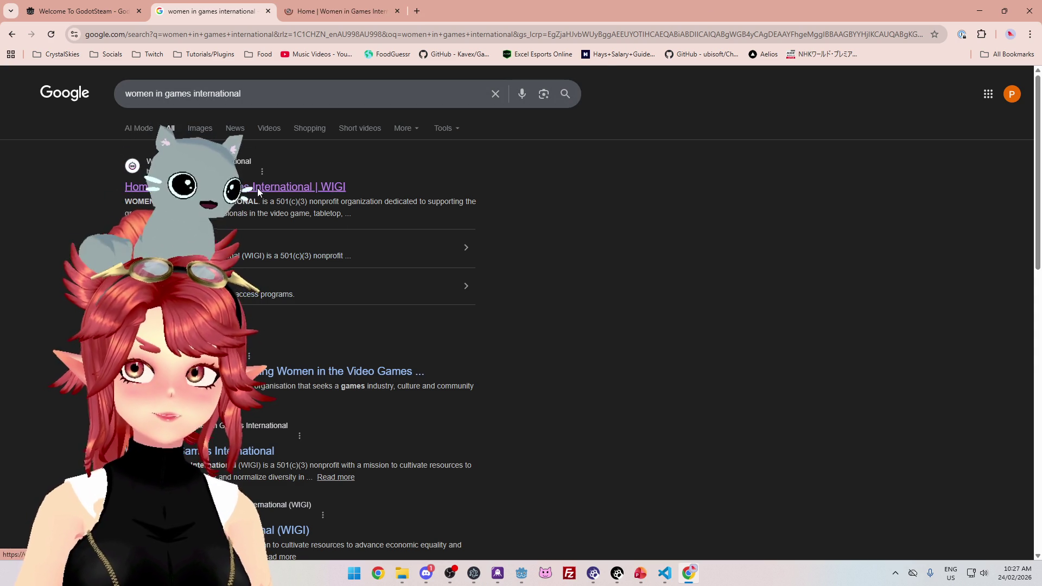
middle_click(350, 372)
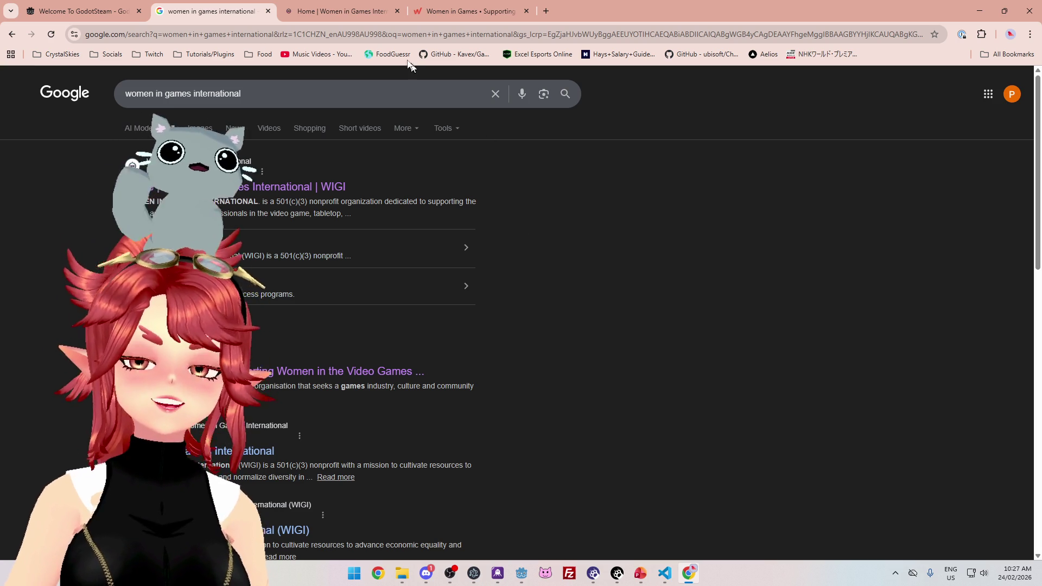
Browse both sites, scrolling the WIGI homepage down to its Mission section and Discord invite.
click(334, 15)
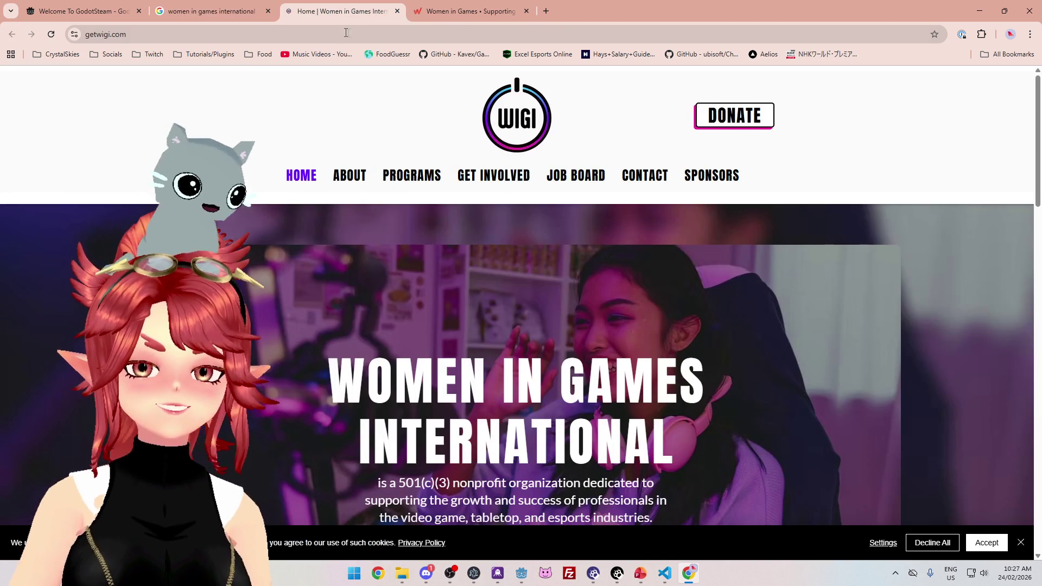
click(455, 16)
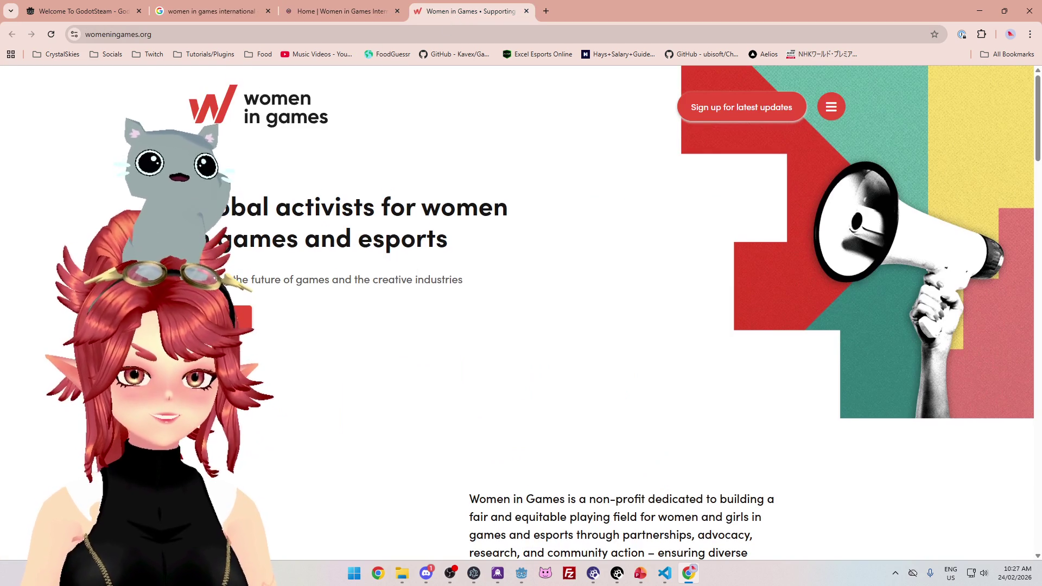
scroll(407, 256, down, 2)
scroll(407, 255, up, 1)
click(349, 16)
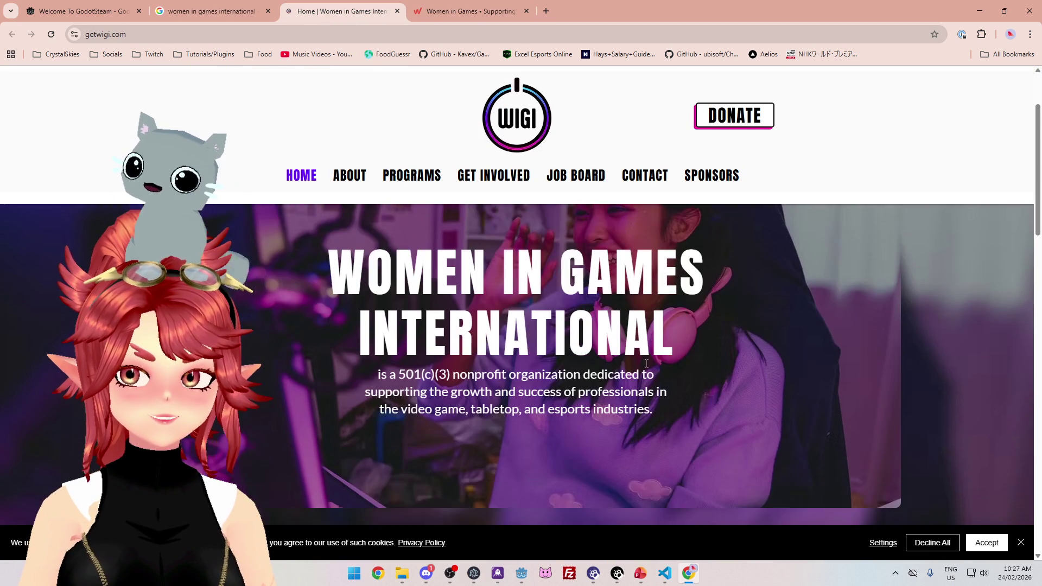
scroll(645, 367, down, 3)
scroll(646, 367, down, 7)
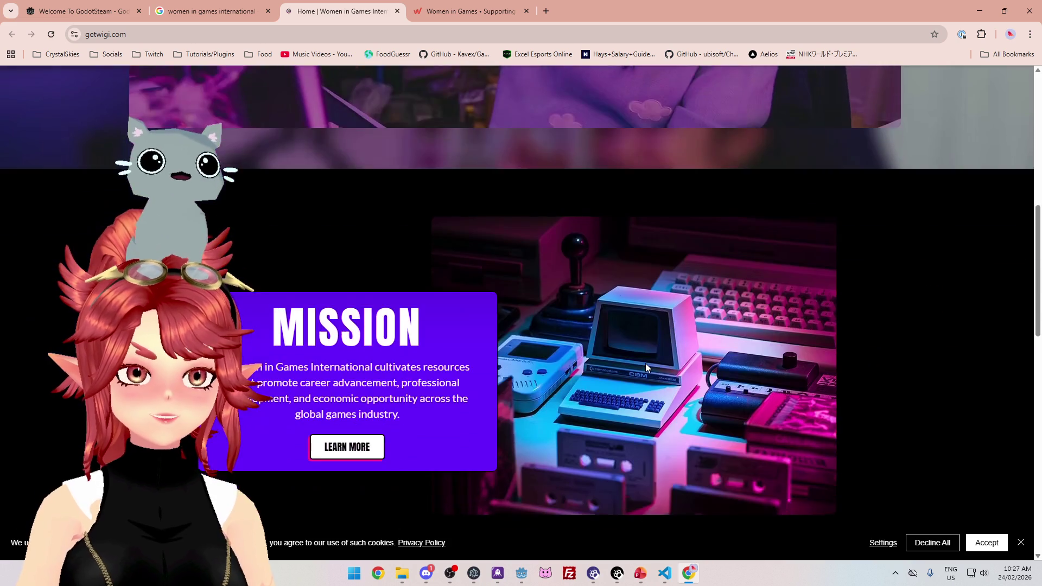
scroll(646, 367, down, 1)
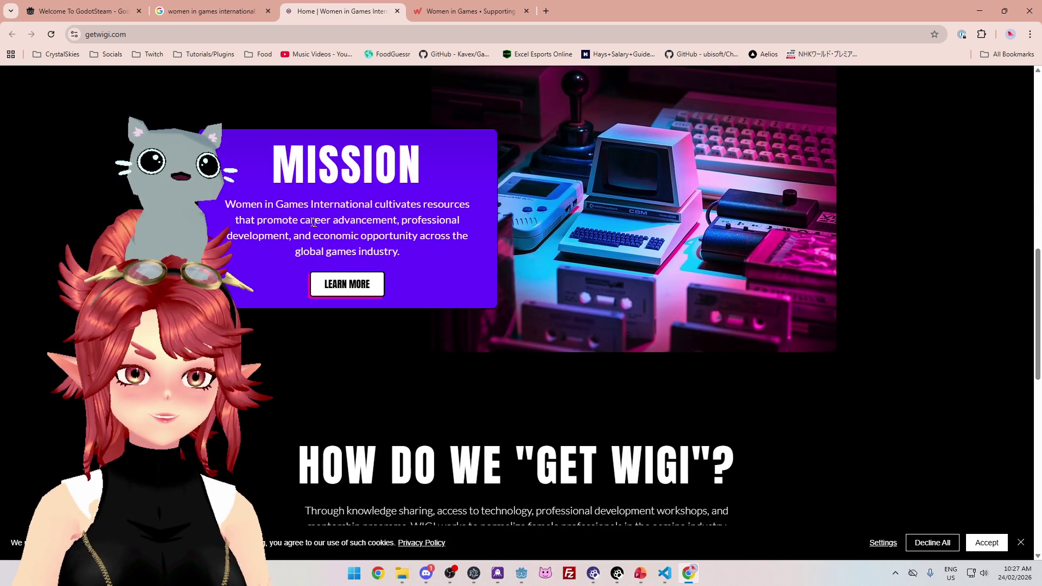
click(979, 11)
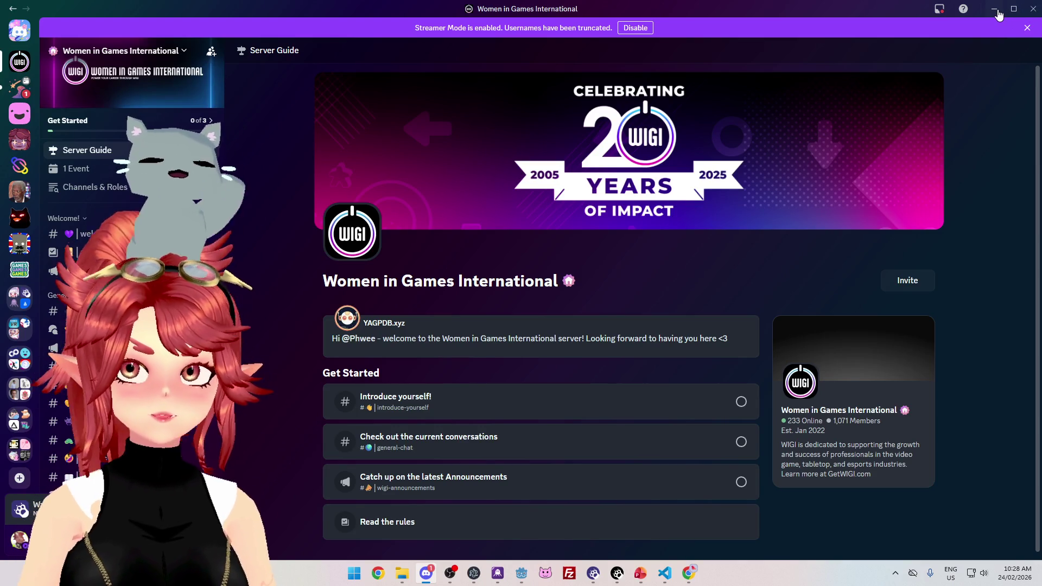
Minimize Discord and close the Discord invite, Women in Games, WIGI and Google tabs in Chrome.
click(997, 13)
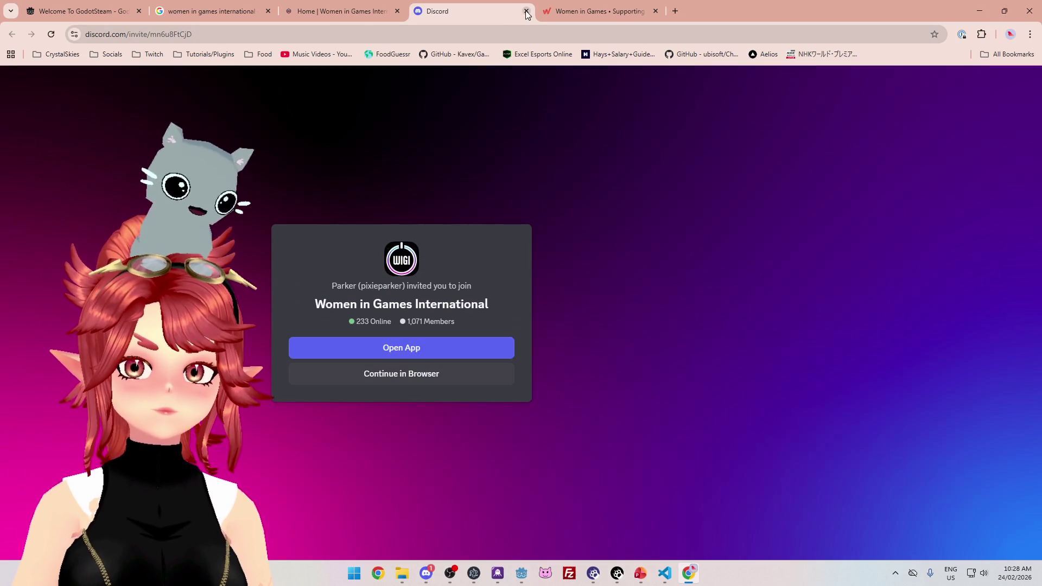
click(526, 11)
click(525, 11)
click(397, 11)
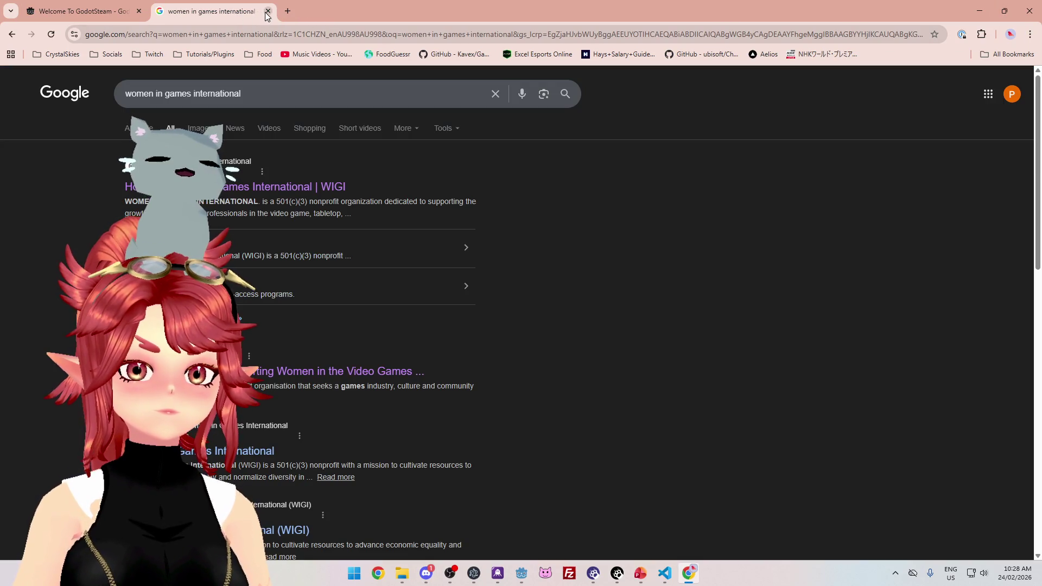
click(268, 11)
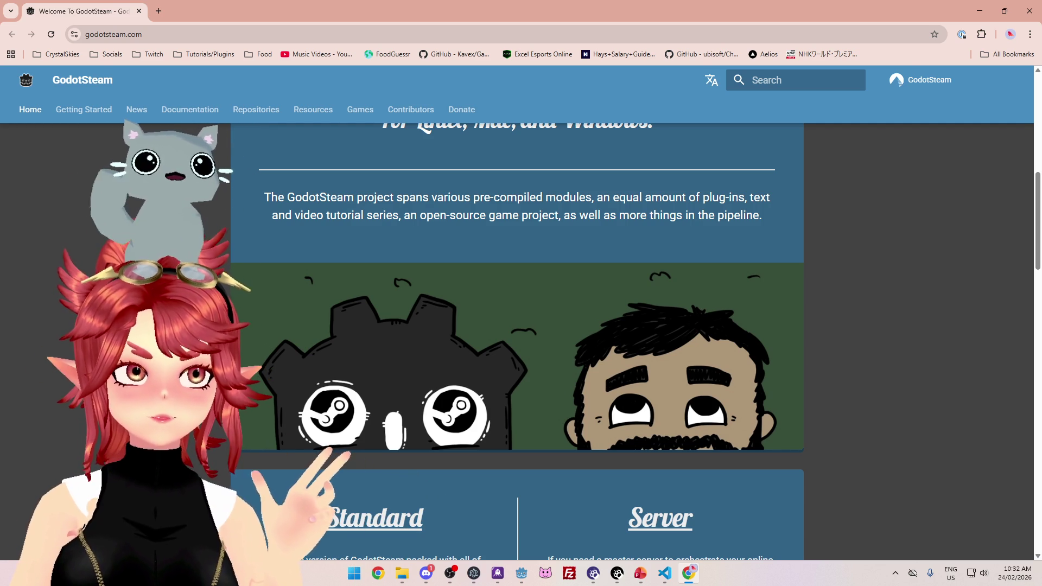
Switch away from the GodotSteam homepage in Chrome to the next window.
key(alt+Tab)
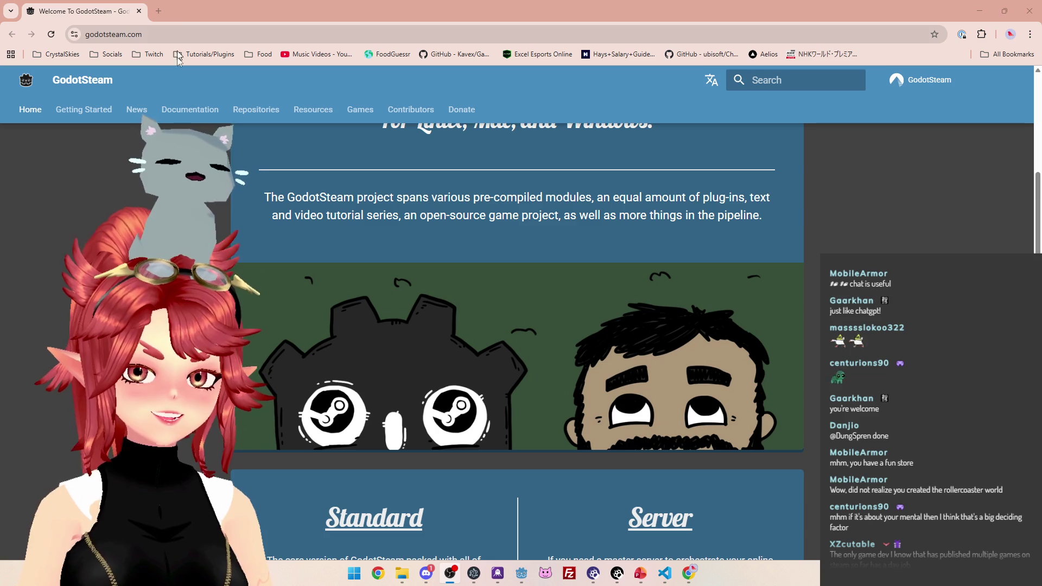
click(139, 11)
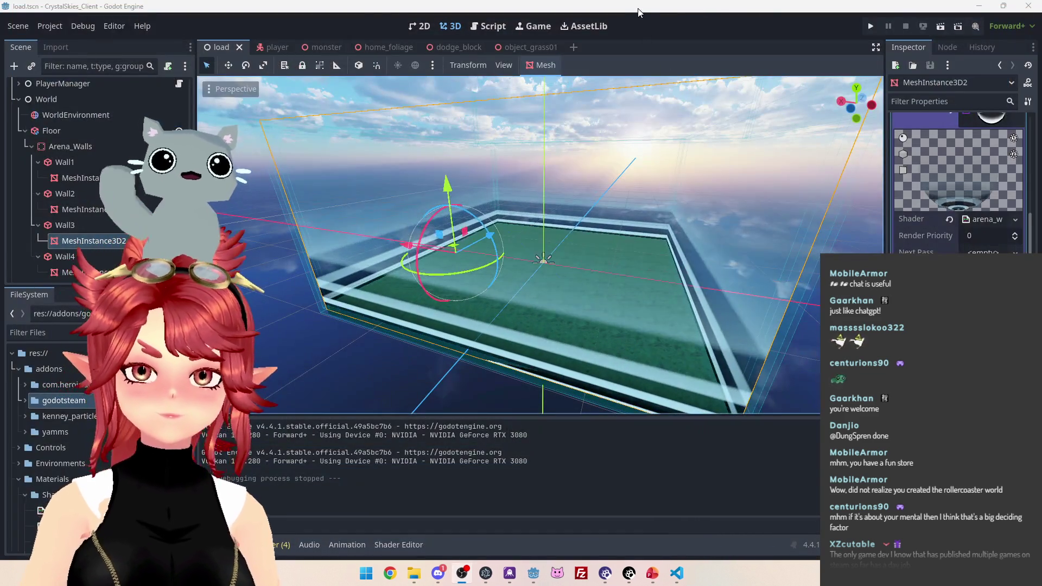
Focus the Godot editor, then bring the ToDo_BattleBranch.pptx slides forward.
click(666, 475)
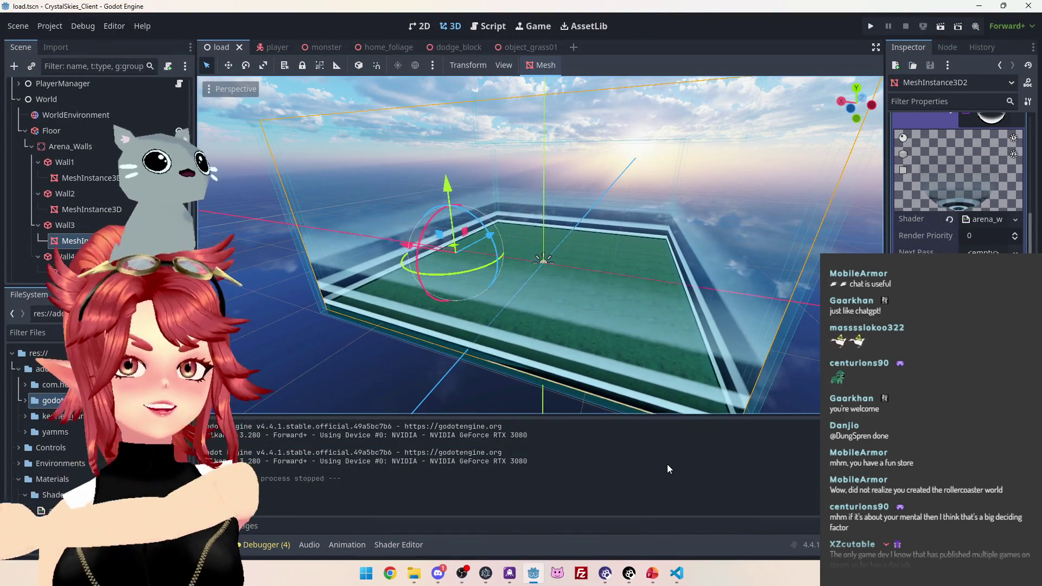
click(652, 573)
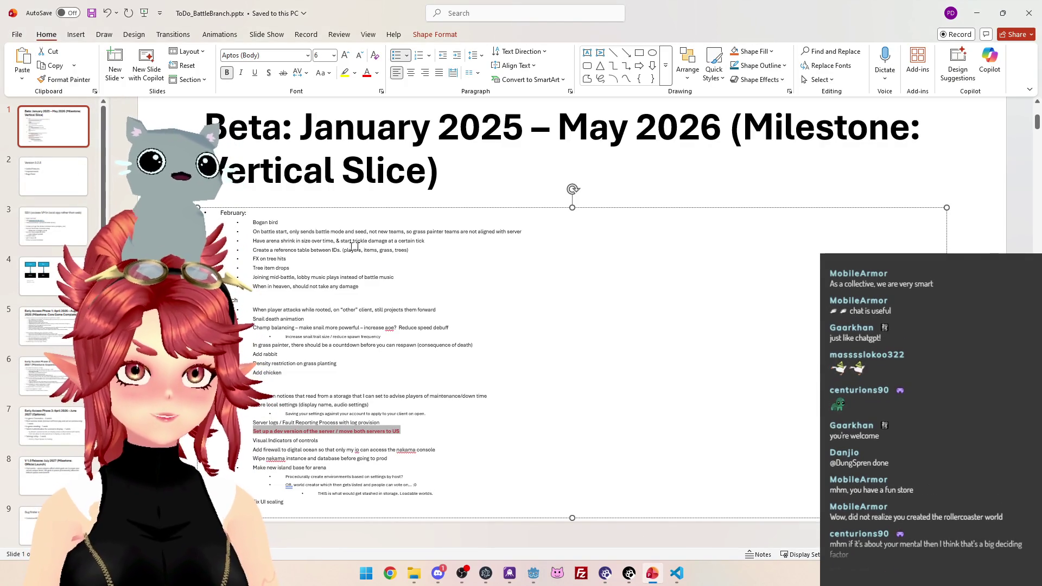
Highlight the February 'battle start' teams to-do bullet in the slides.
click(341, 258)
scroll(341, 259, up, 4)
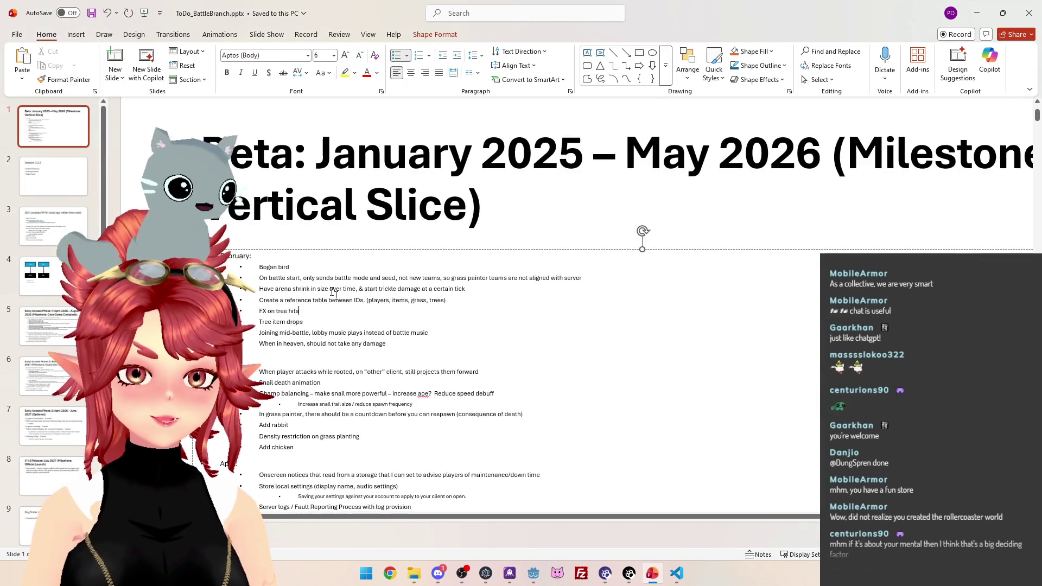
scroll(501, 366, down, 1)
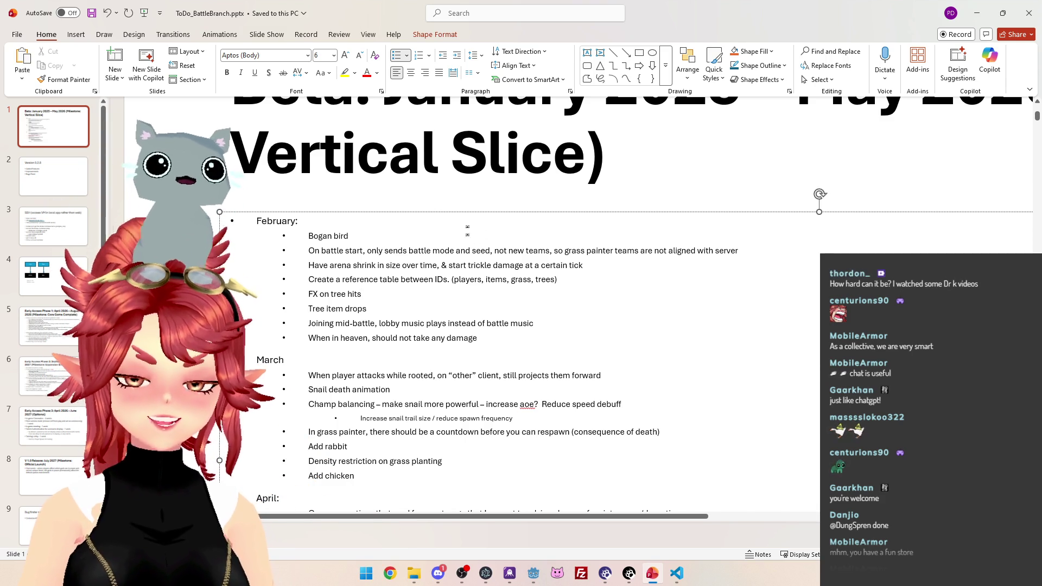
scroll(467, 227, down, 3)
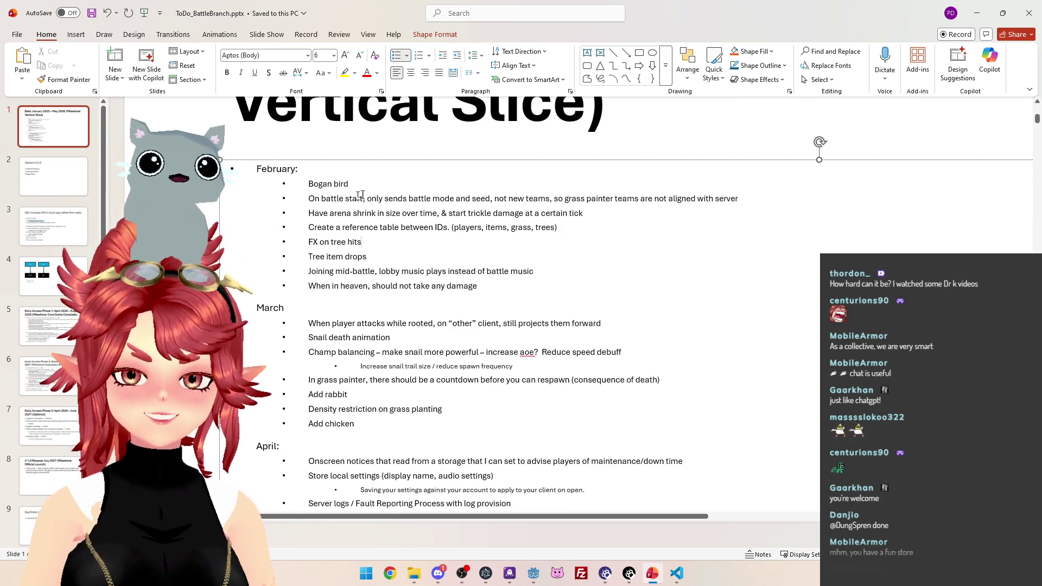
drag(333, 197, 728, 194)
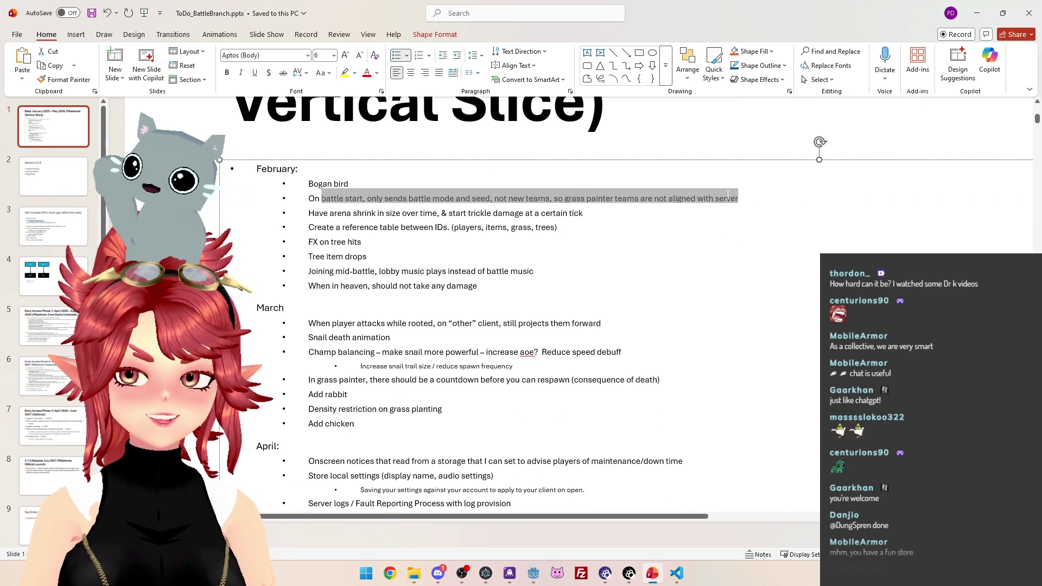
Minimize PowerPoint, switch Godot to the Script editor, and bring VS Code forward.
click(976, 13)
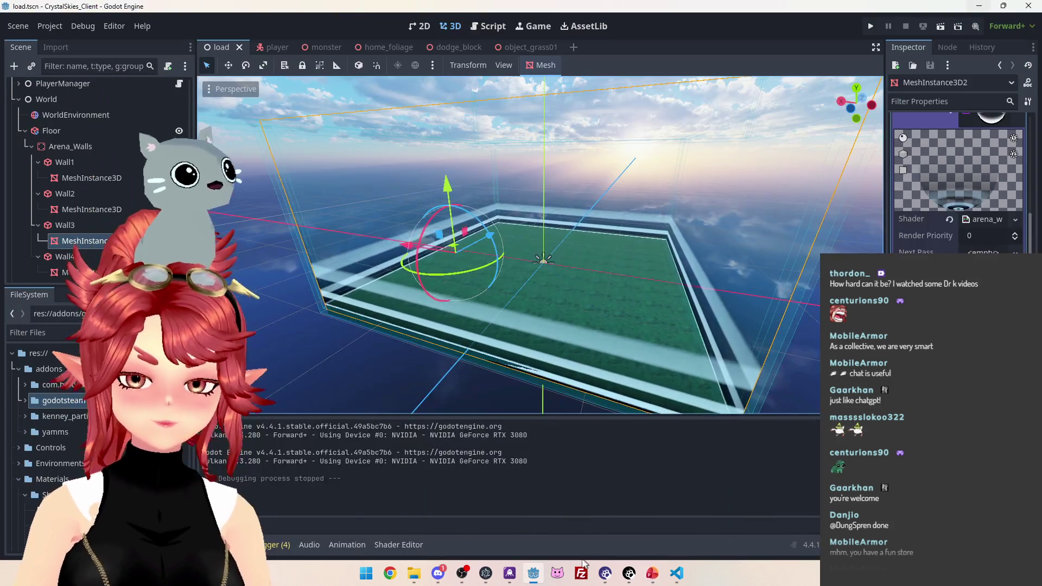
click(489, 26)
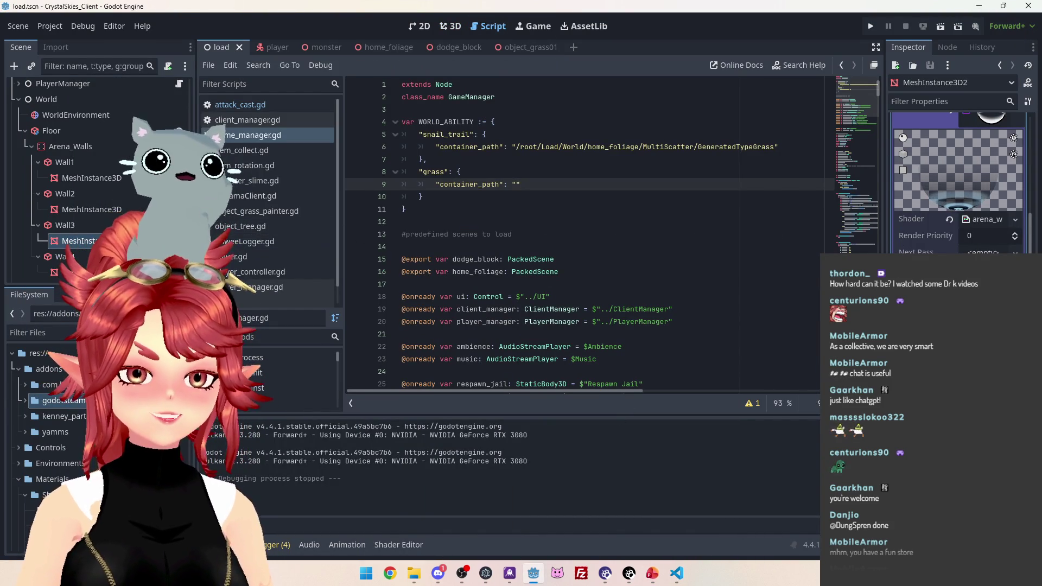
click(676, 573)
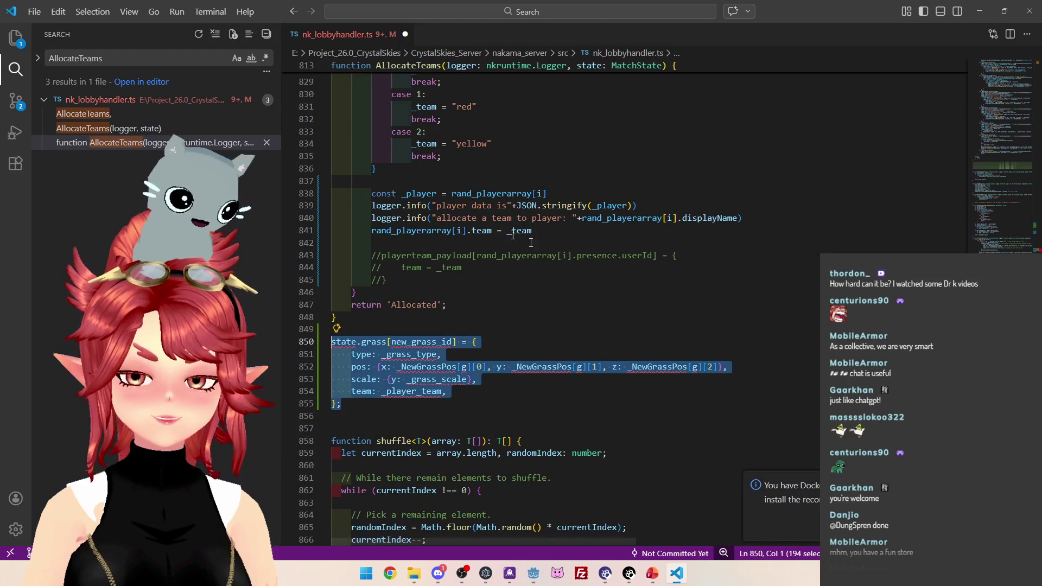
Select the state.grass block on lines 850–855 below AllocateTeams and delete it.
click(584, 329)
scroll(587, 337, up, 1)
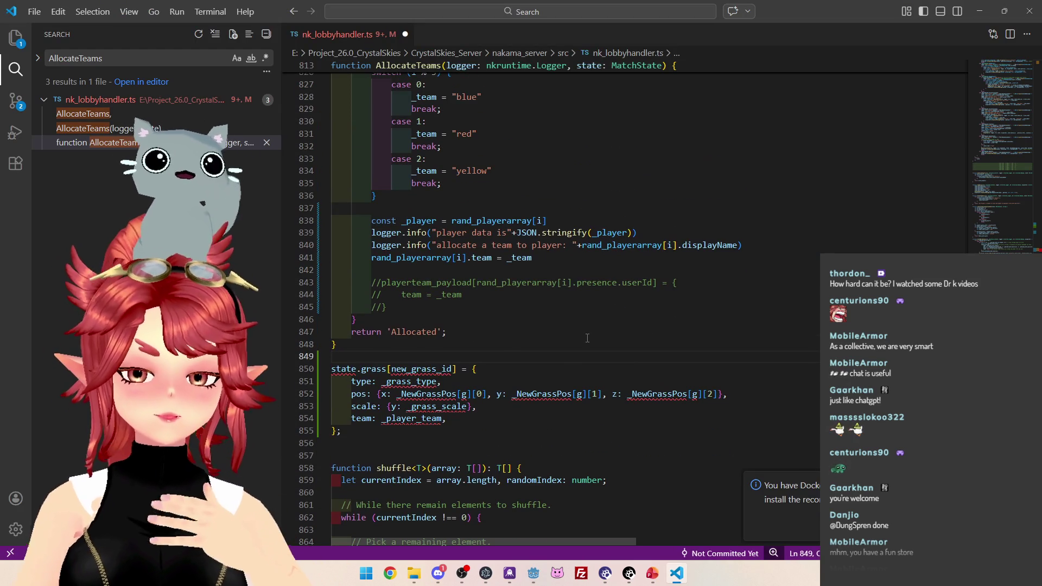
scroll(480, 406, up, 3)
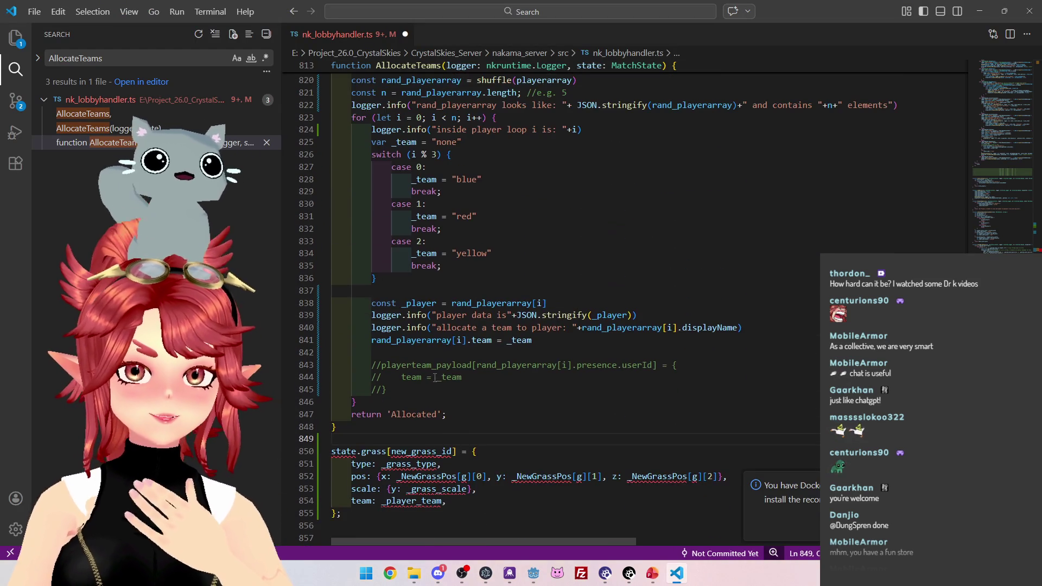
scroll(450, 363, down, 1)
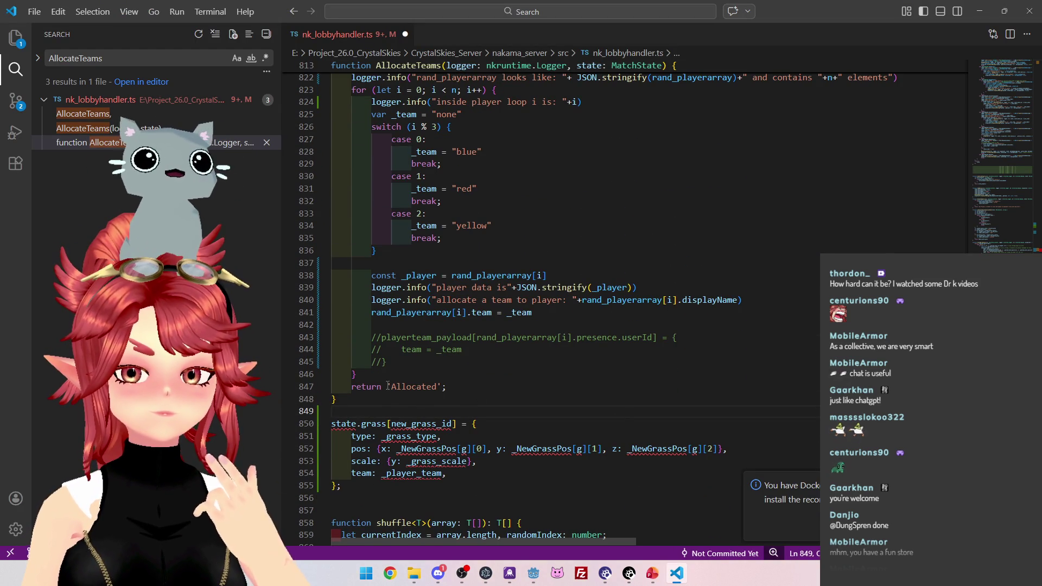
scroll(480, 387, up, 2)
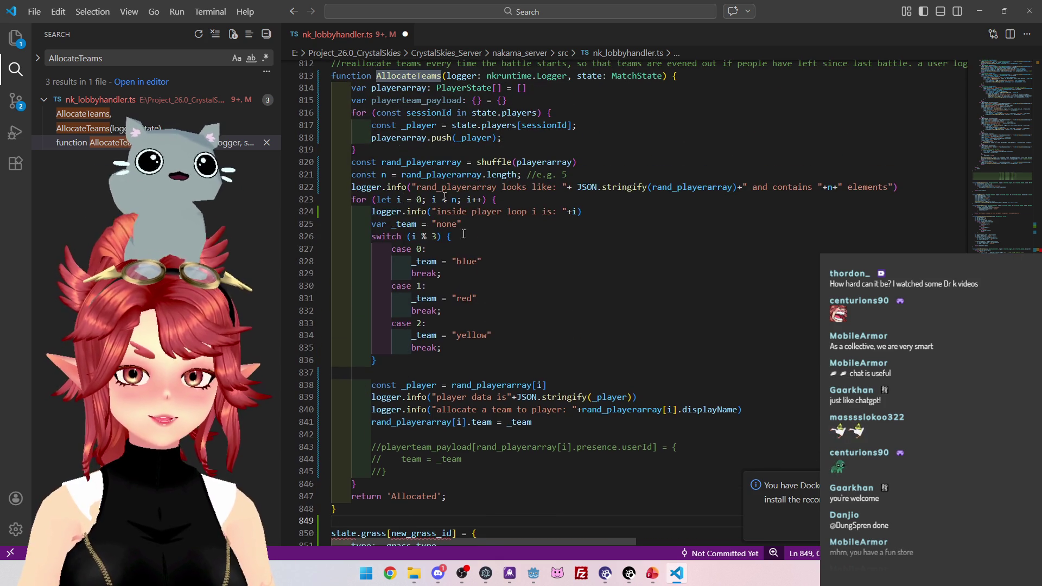
scroll(480, 387, down, 2)
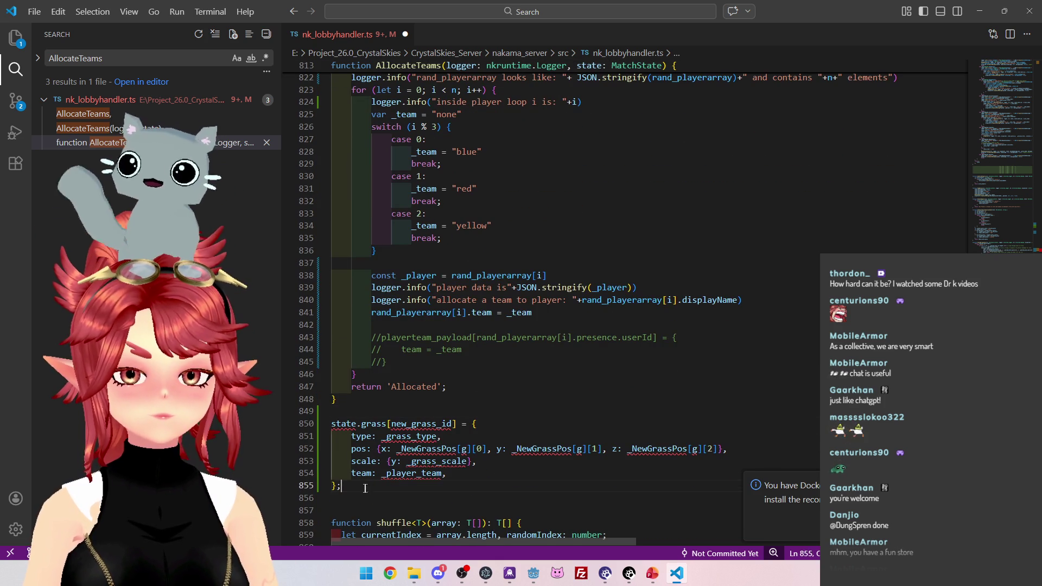
drag(367, 488, 323, 437)
key(shift+Up)
key(BackSpace)
key(BackSpace)
key(BackSpace)
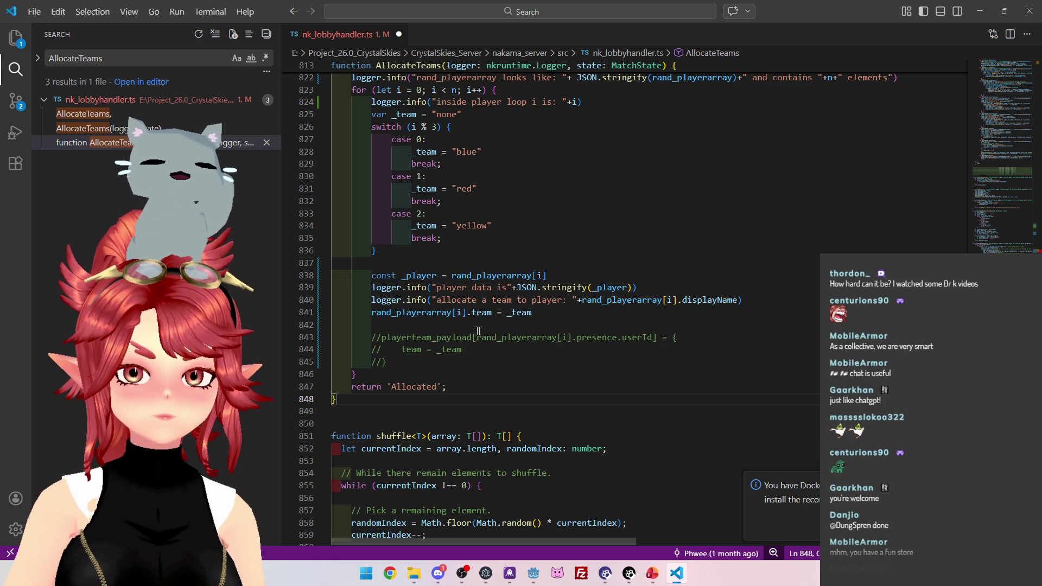
Uncomment the playerteam_payload assignment block and its closing brace in AllocateTeams.
click(383, 361)
key(BackSpace)
key(BackSpace)
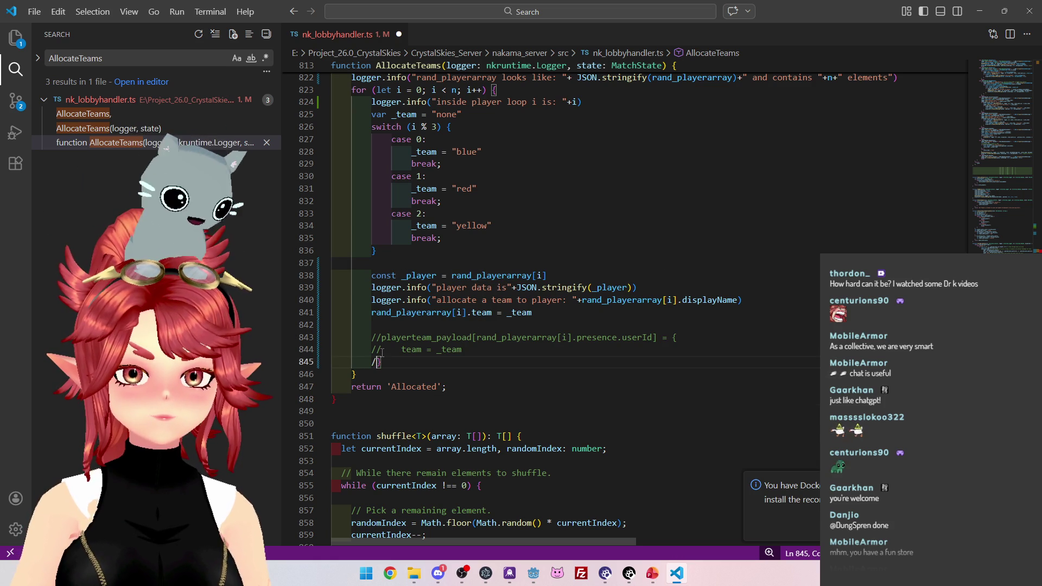
click(382, 350)
key(BackSpace)
key(BackSpace)
key(Up)
key(BackSpace)
key(BackSpace)
key(BackSpace)
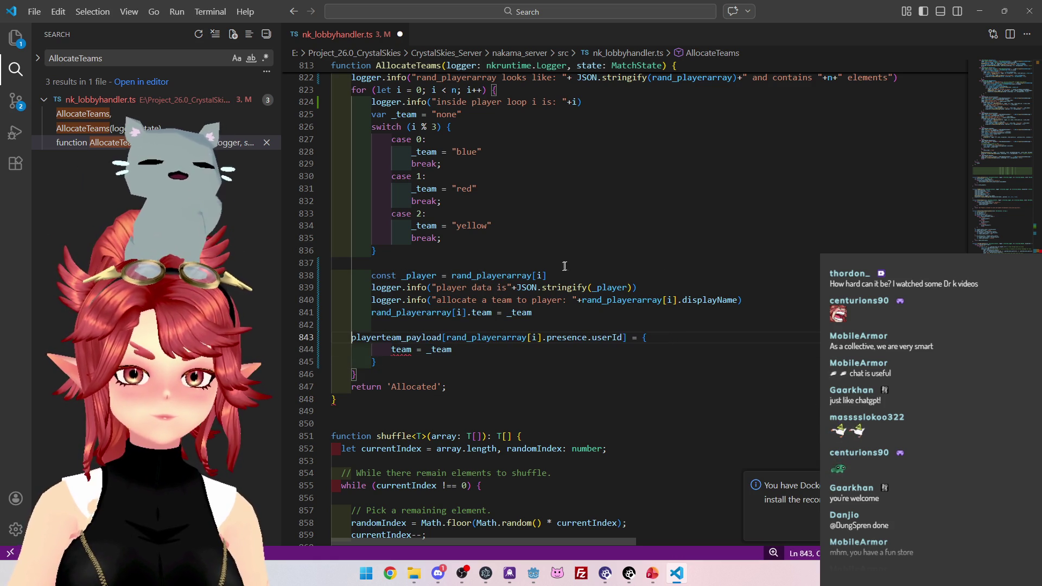
key(Tab)
Add a _player_id line set to rand_playerarray[i].presence.userId, cut from the payload line.
click(561, 279)
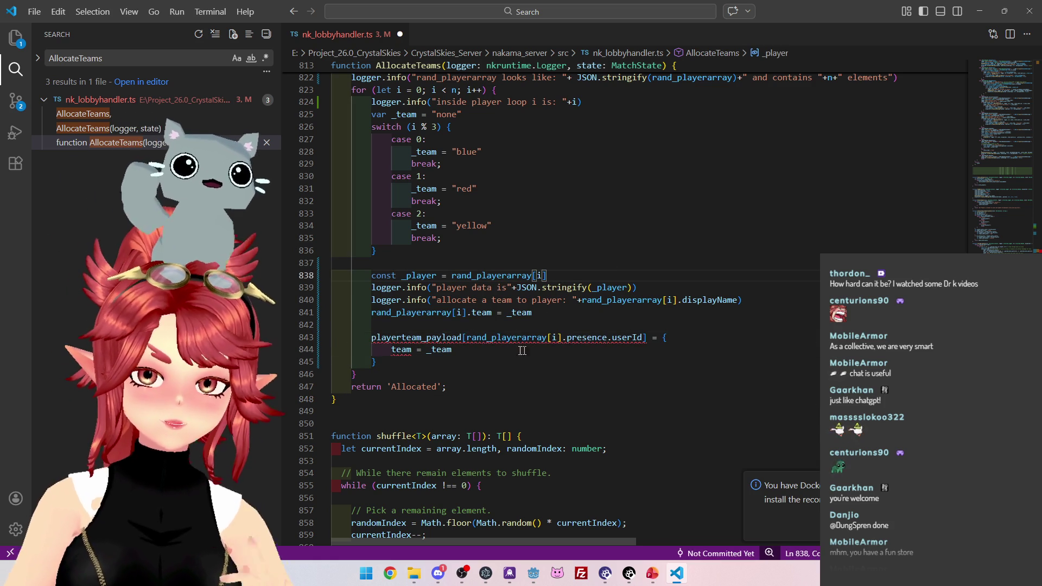
click(502, 325)
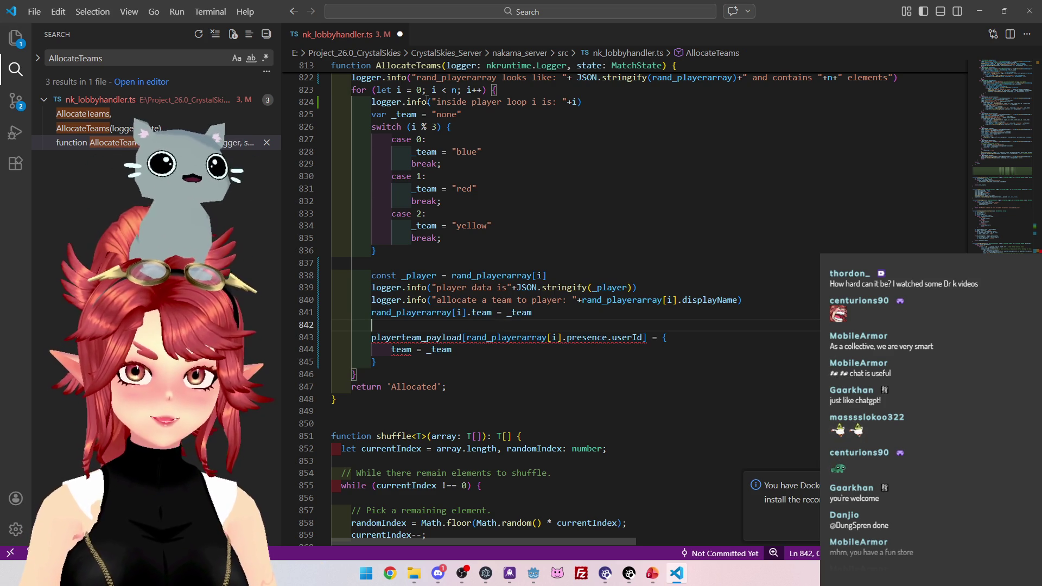
scroll(504, 324, down, 1)
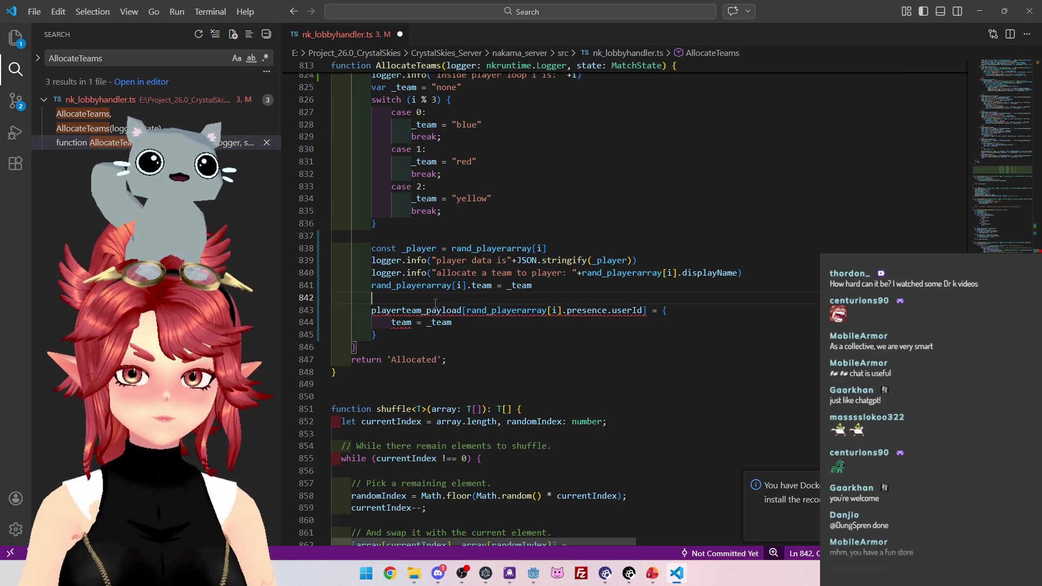
mouse_move(502, 310)
key(Return)
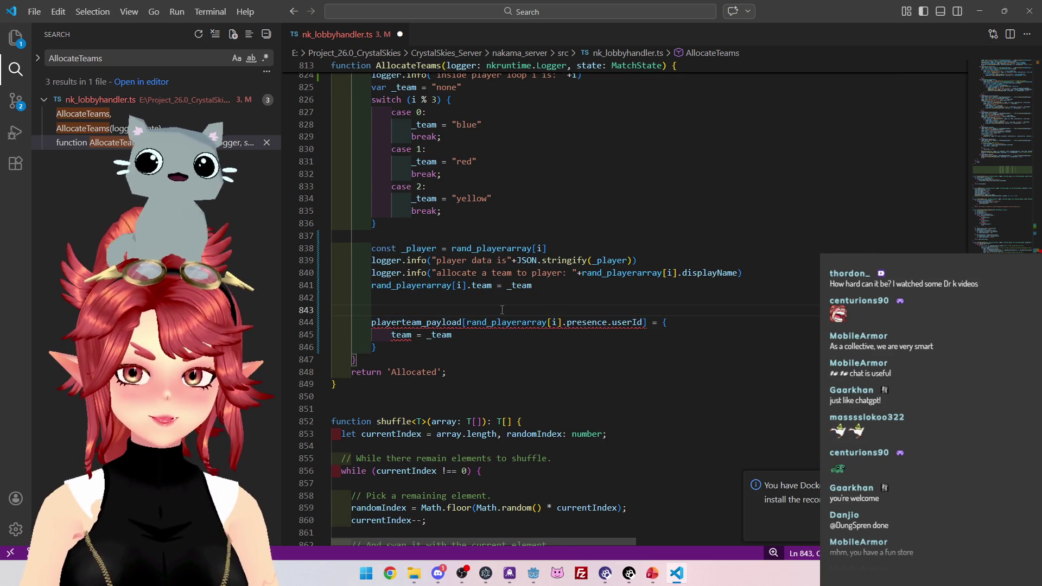
text(_)
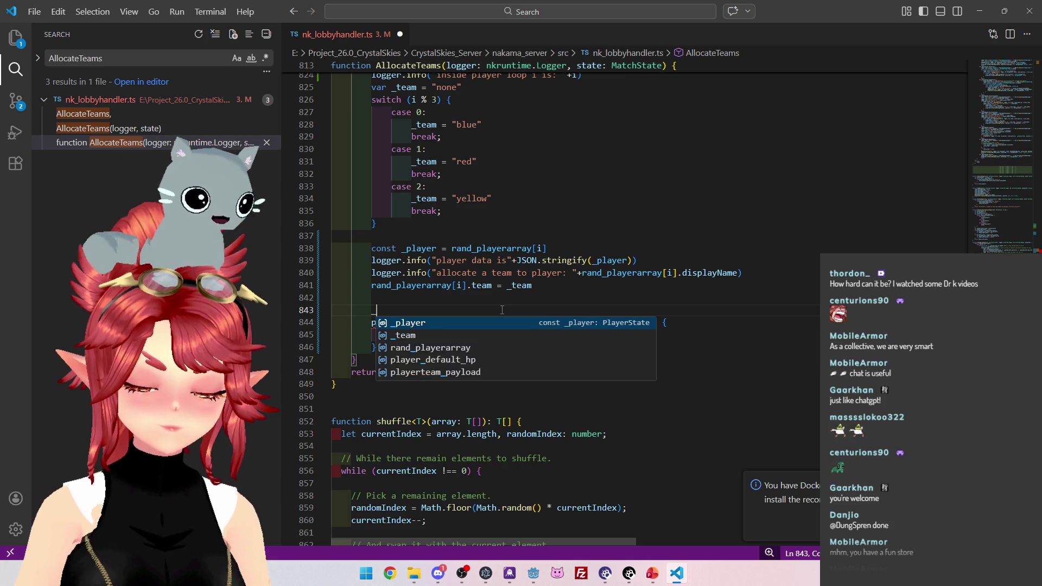
text(player_id =)
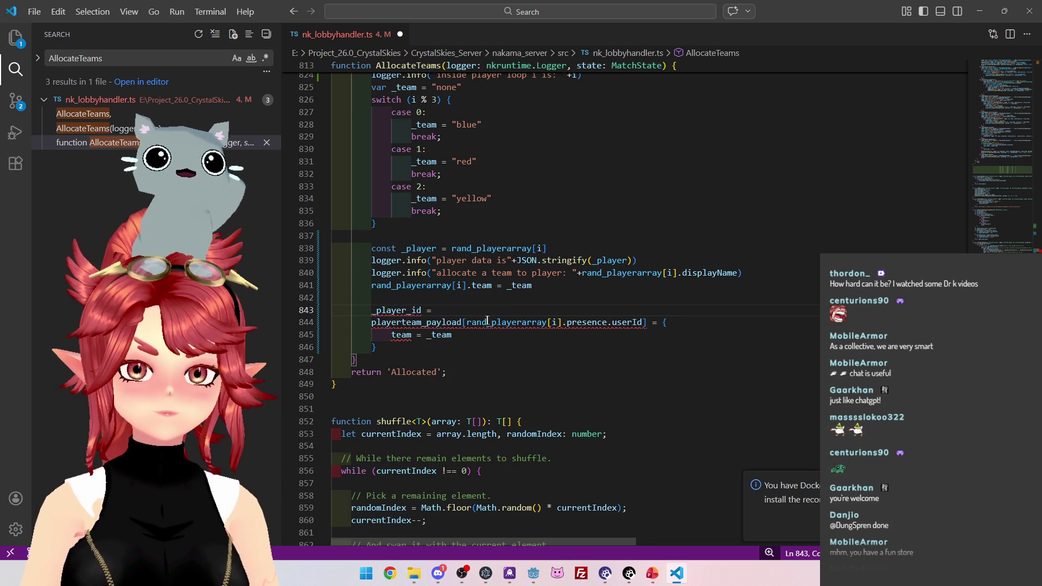
drag(467, 322, 642, 322)
key(ctrl+x)
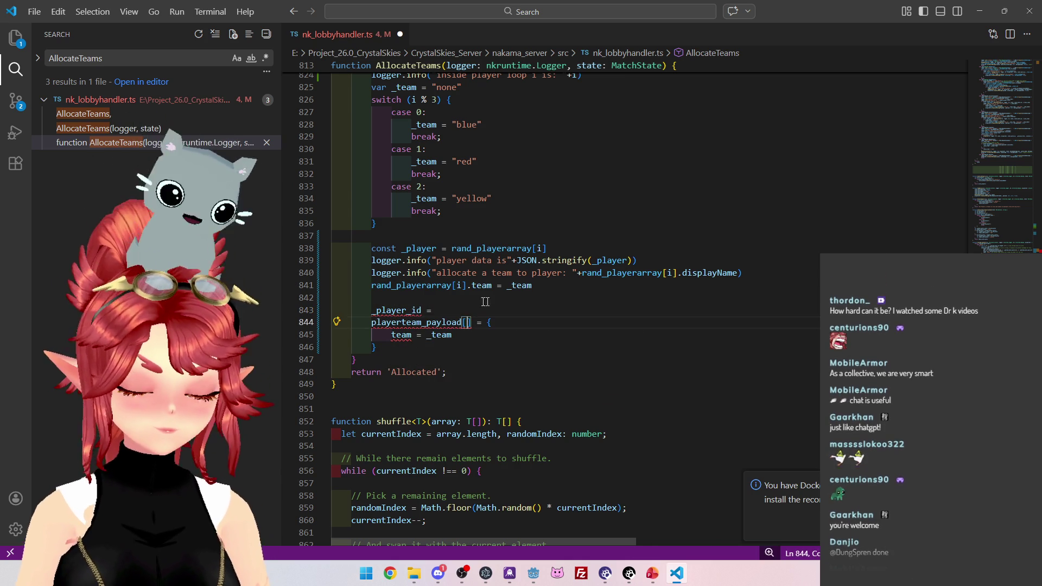
key(Up)
key(ctrl+v)
Declare _player_id as const and use it as the playerteam_payload key.
click(371, 311)
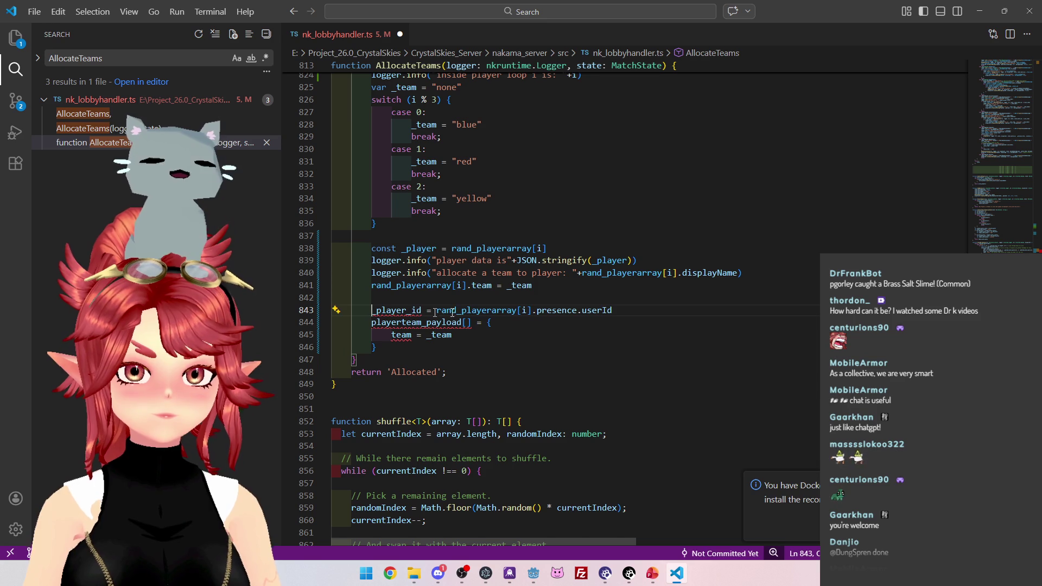
text(const)
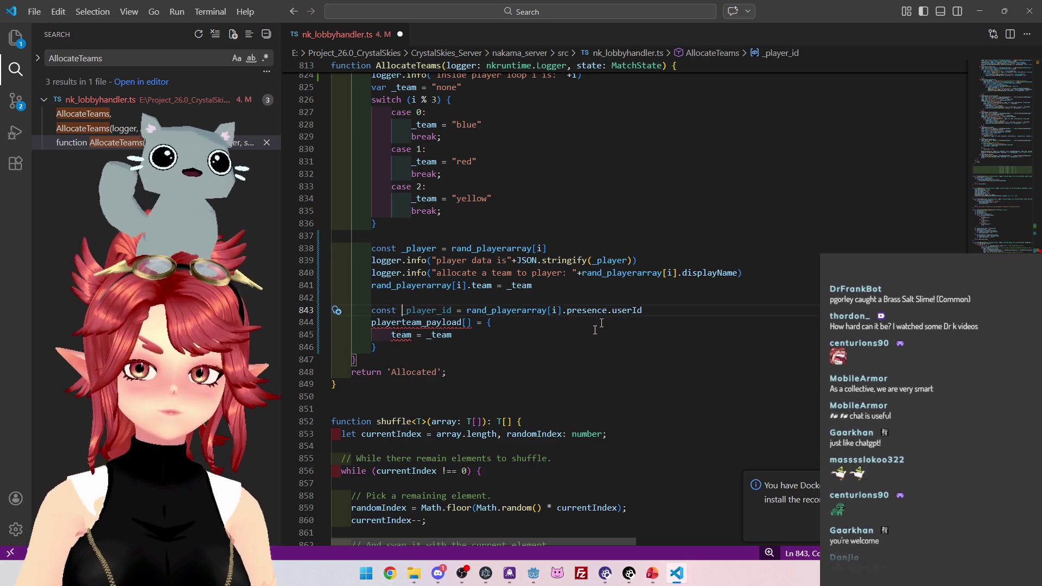
drag(402, 311, 452, 312)
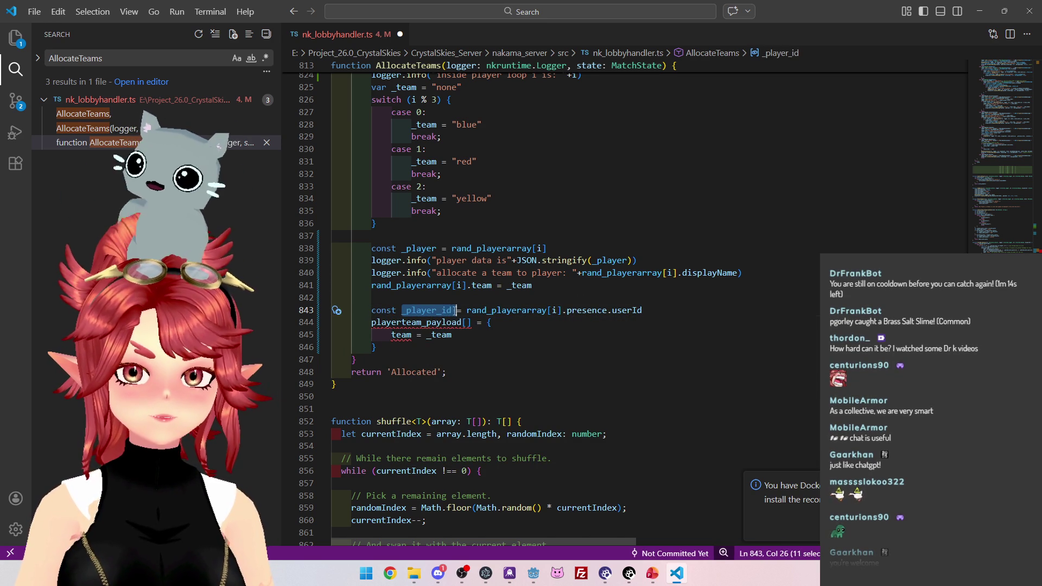
key(ctrl+c)
click(467, 322)
key(ctrl+v)
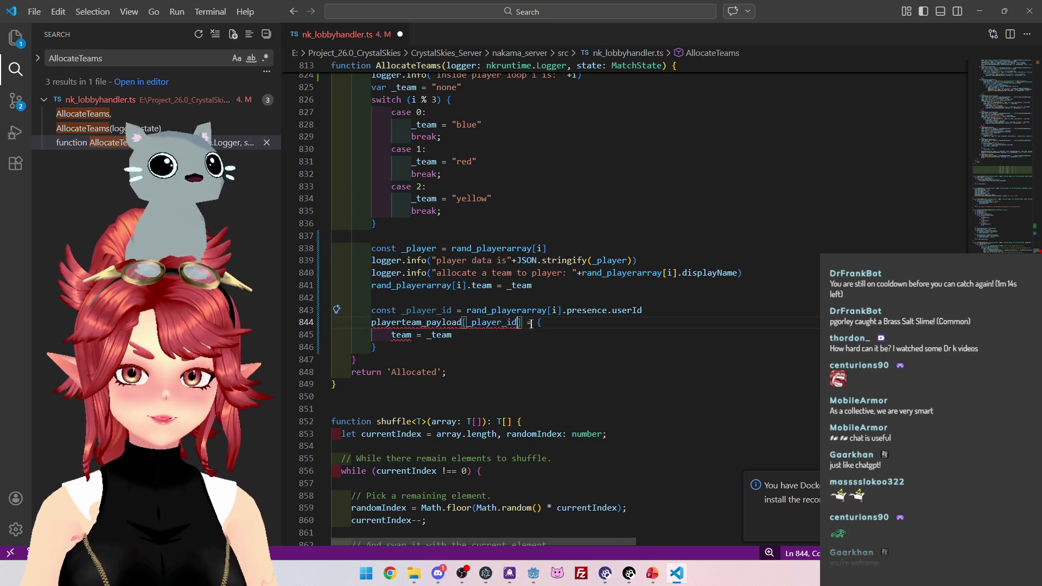
mouse_move(450, 322)
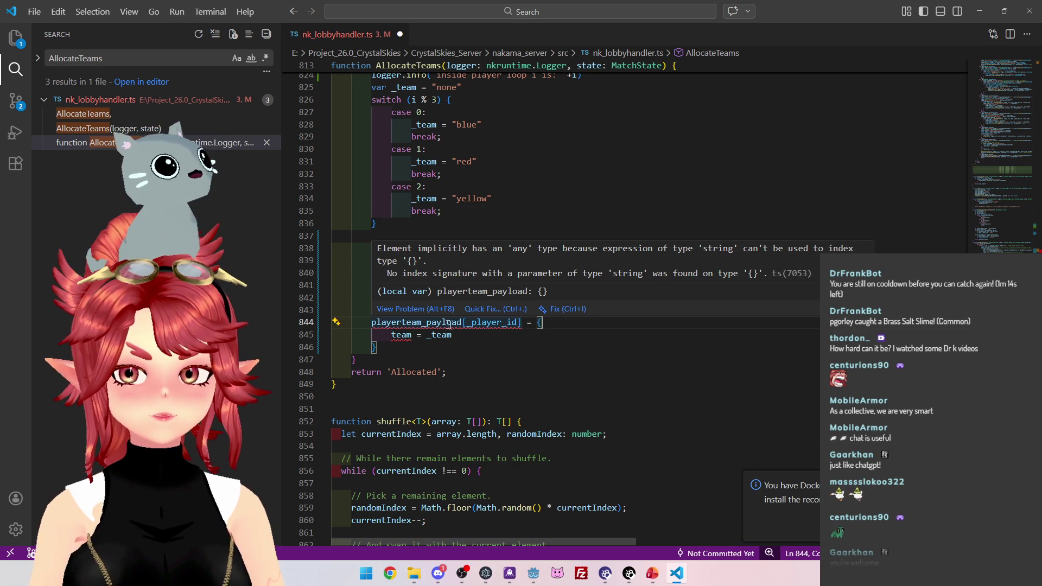
key(Down)
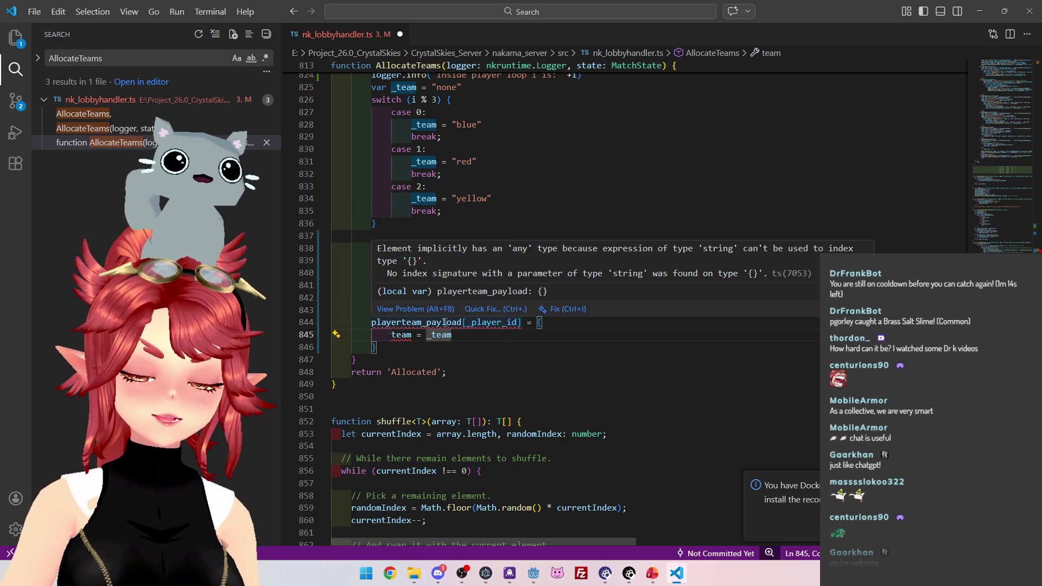
click(462, 227)
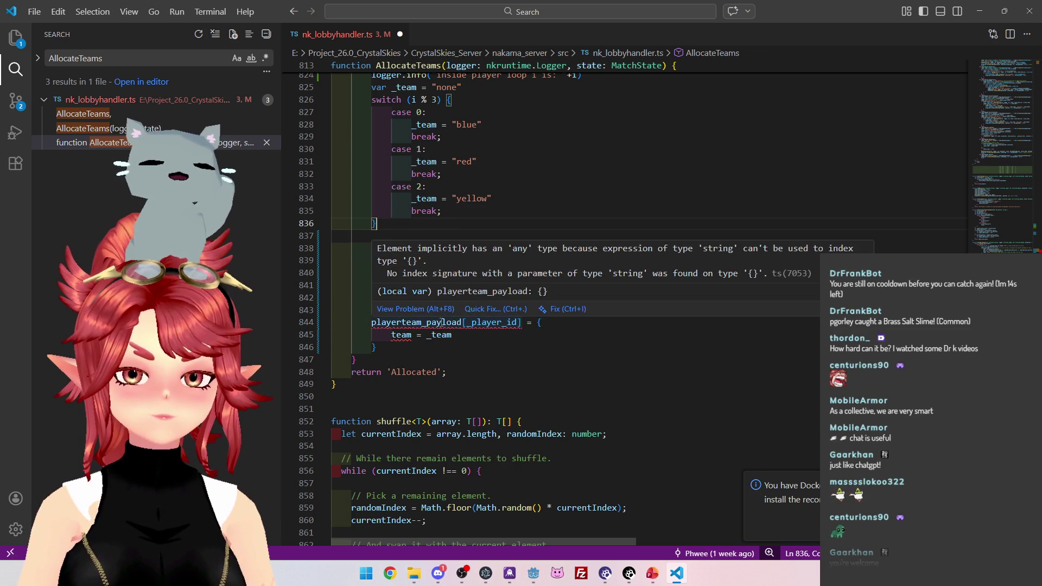
scroll(503, 280, up, 4)
scroll(503, 279, up, 3)
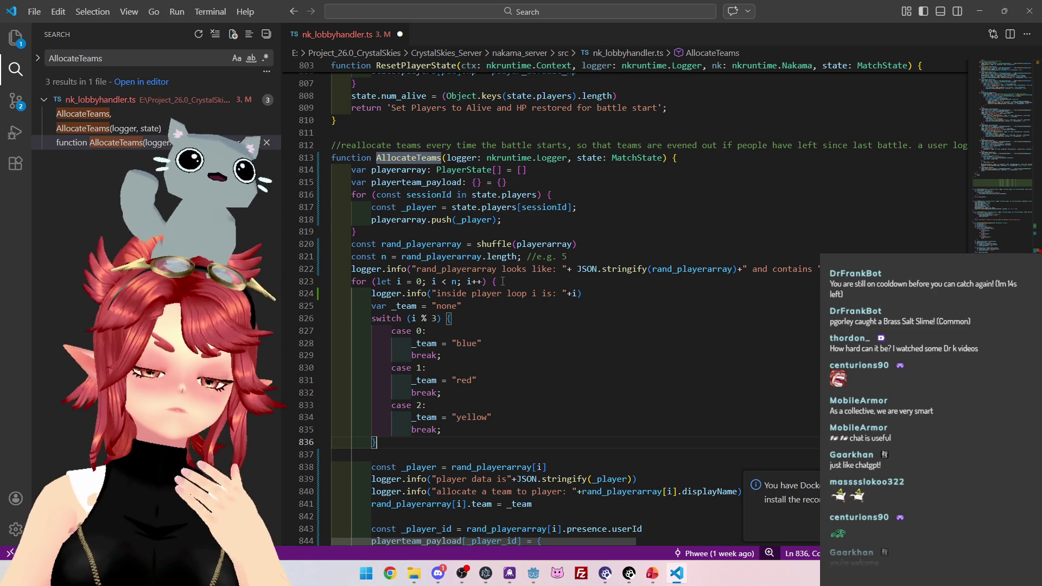
scroll(503, 281, down, 7)
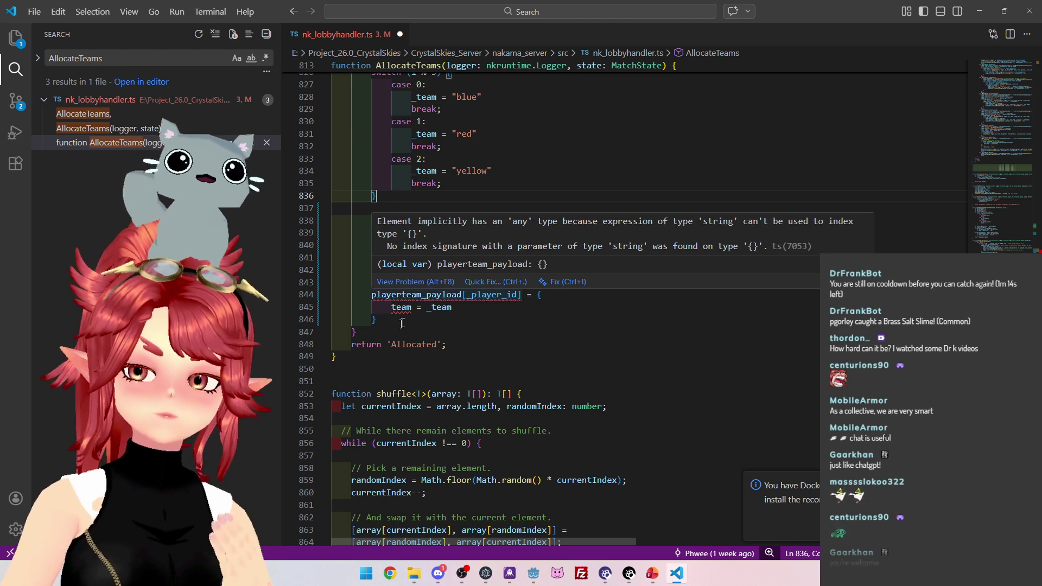
click(404, 319)
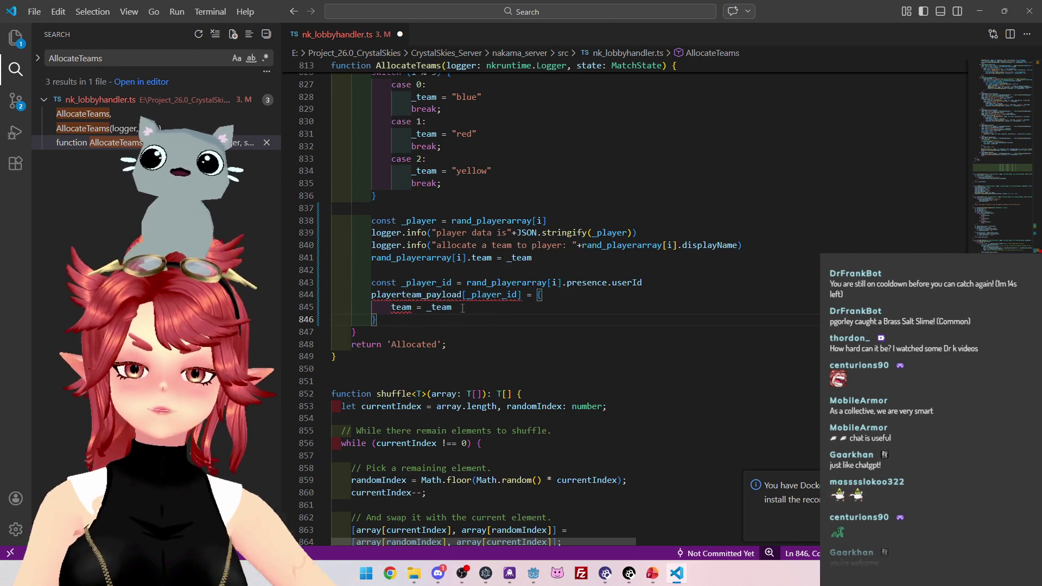
drag(644, 283, 332, 283)
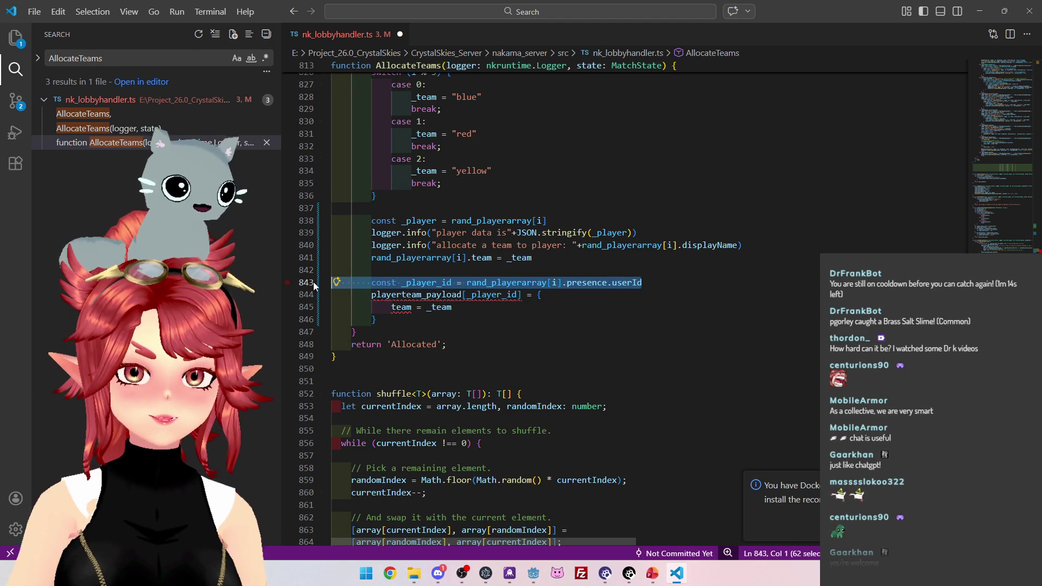
key(ctrl+x)
Replace the _player_id index on line 844 with i.
double_click(516, 294)
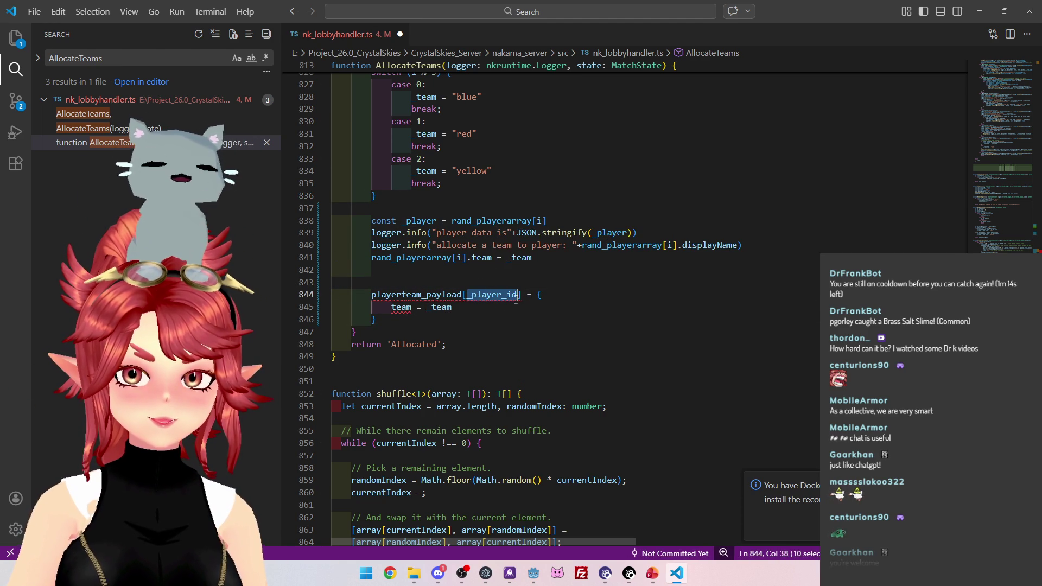
text(i)
key(End)
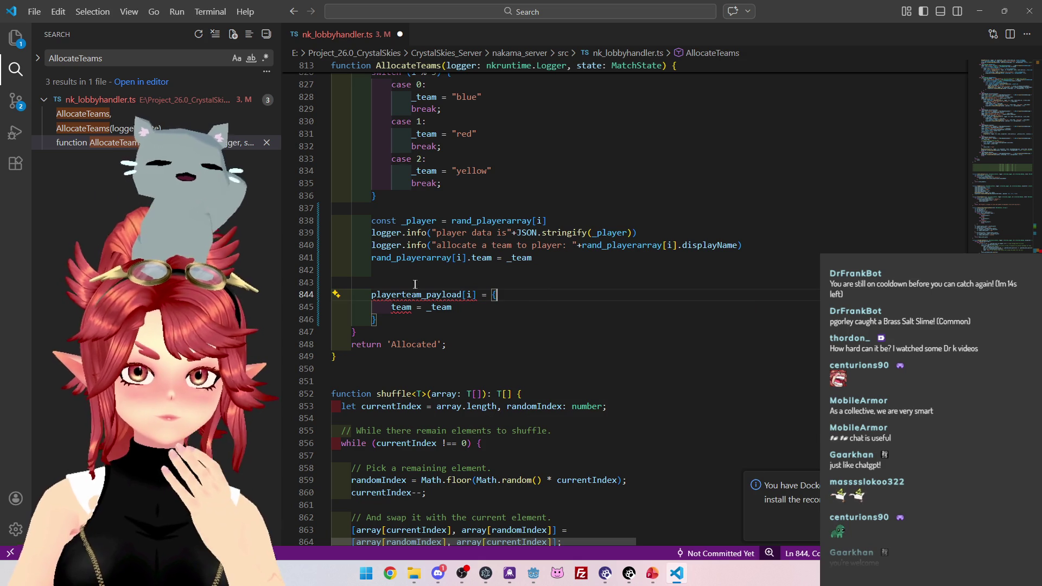
mouse_move(423, 290)
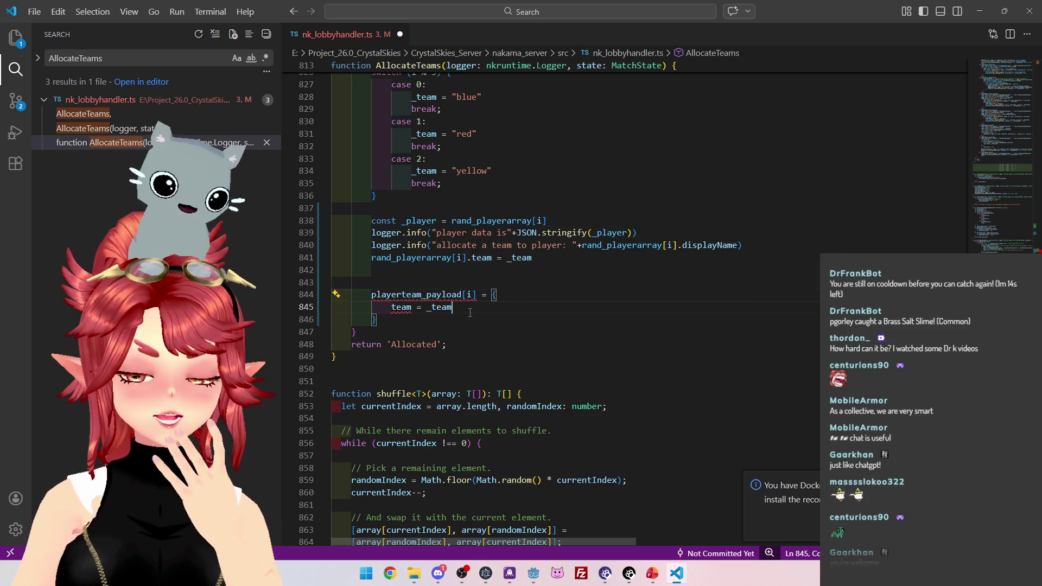
click(529, 287)
Join the team line into playerteam_payload[i].team = _team, removing the brace and extra equals sign.
key(Down)
key(Down)
key(End)
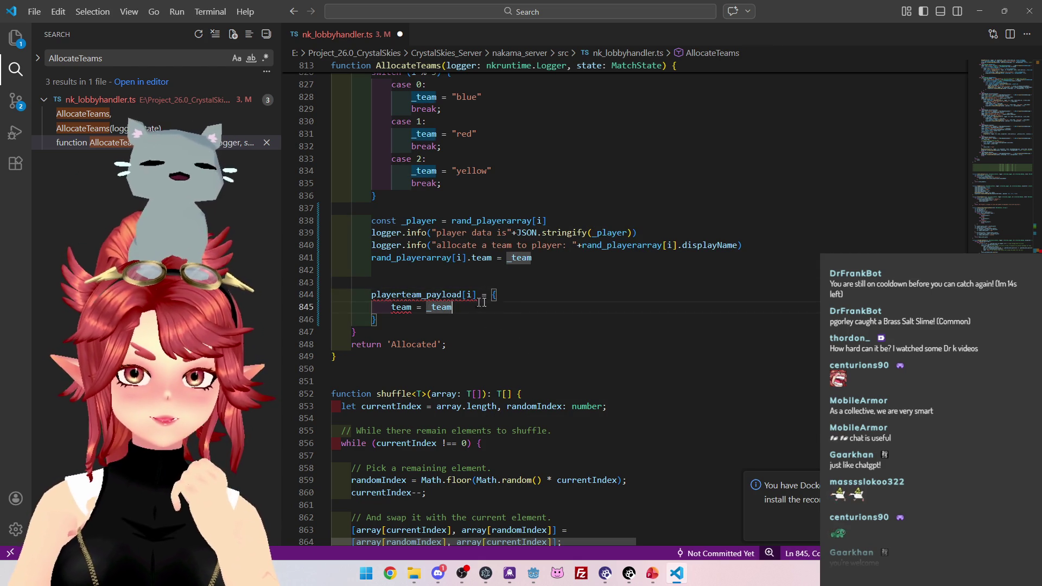
key(Up)
key(End)
key(BackSpace)
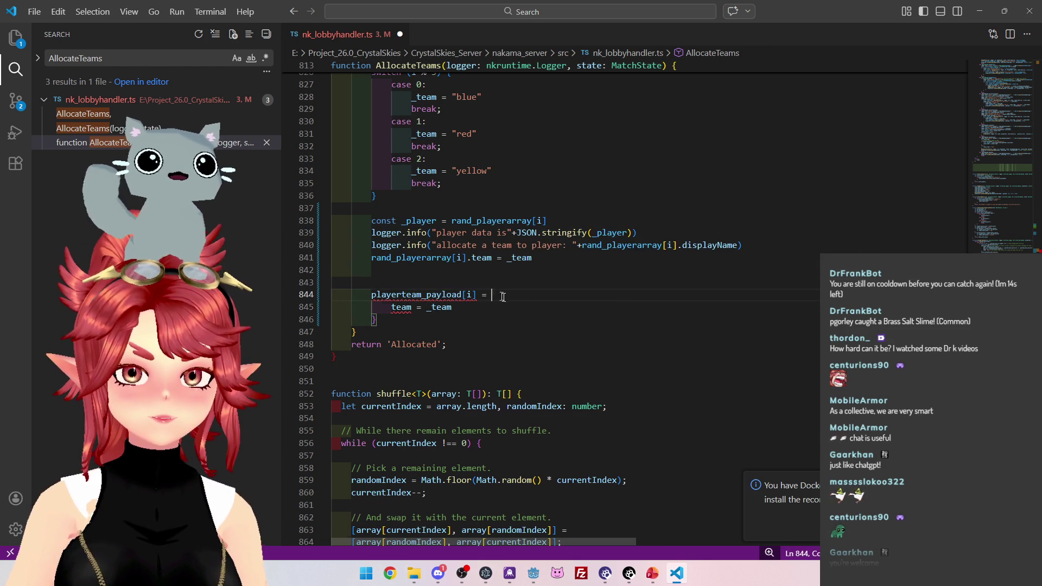
key(Delete)
key(Delete)
key(Delete)
key(Delete)
key(Delete)
key(Delete)
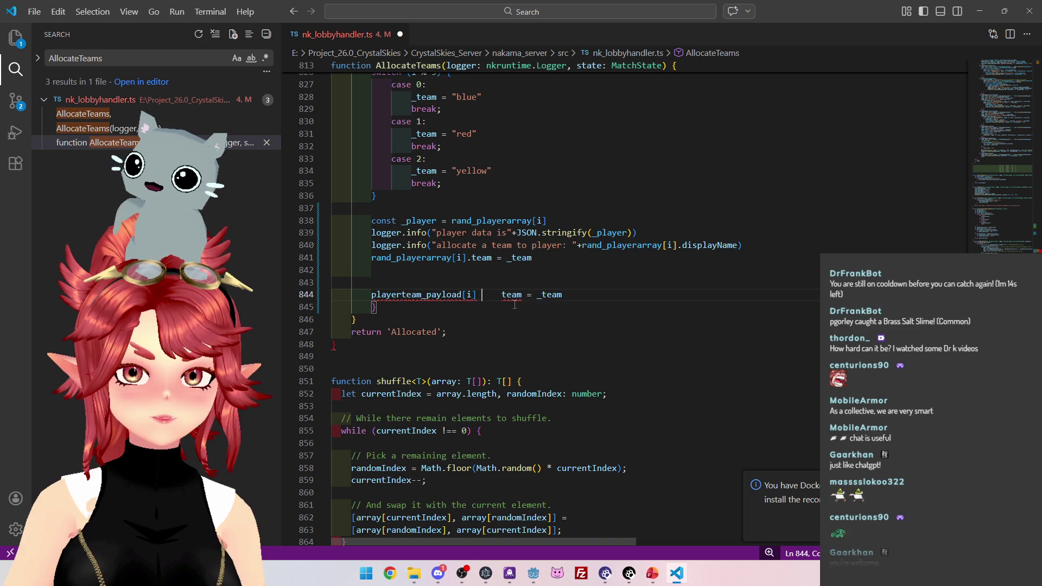
key(BackSpace)
key(BackSpace)
key(BackSpace)
text(.)
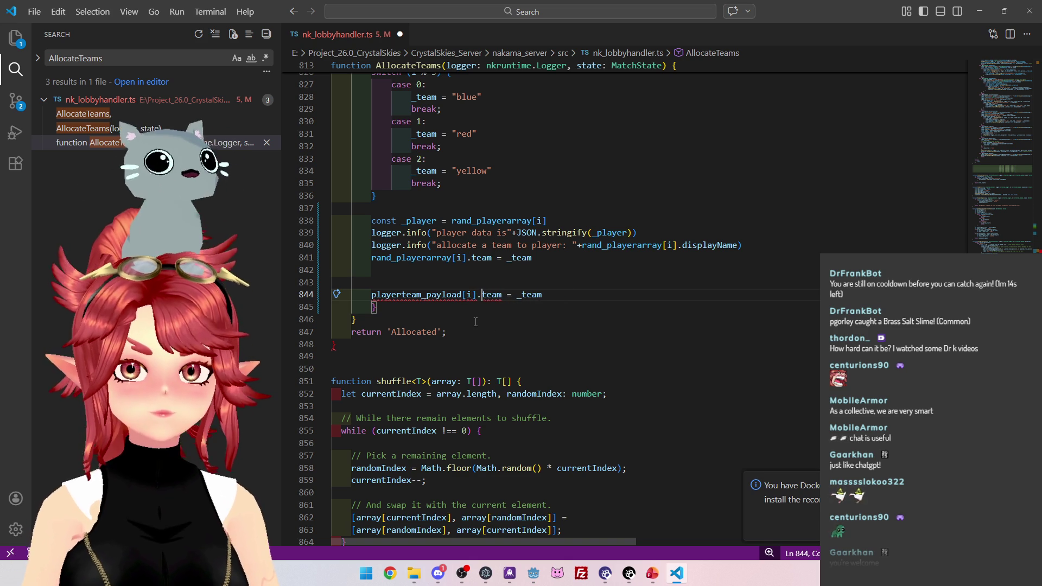
click(509, 319)
Change the playerteam_payload declaration type from {} to an array and delete the leftover closing brace.
mouse_move(451, 298)
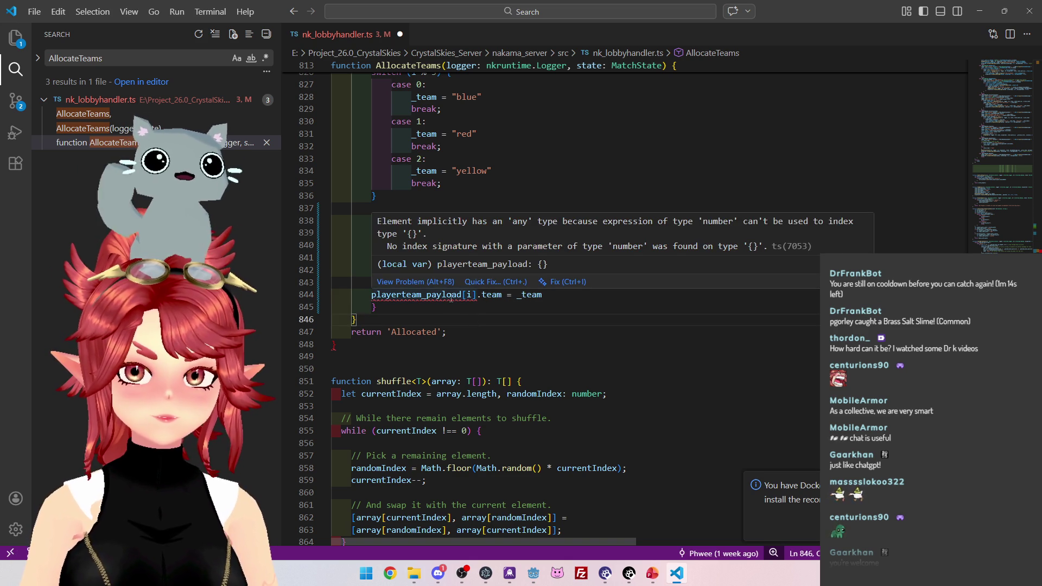
scroll(396, 233, up, 6)
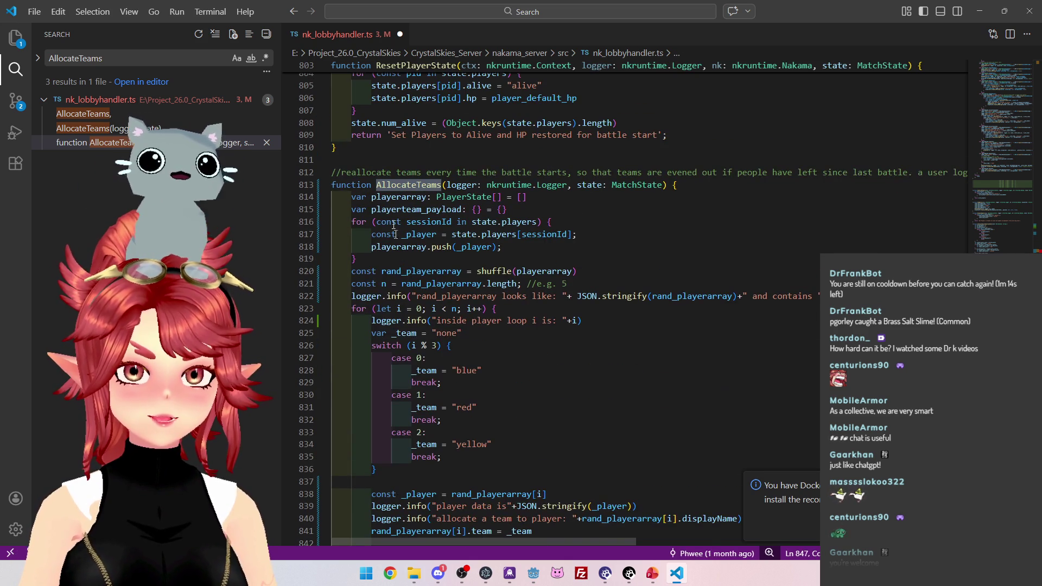
drag(472, 210, 508, 210)
text({)
text([])
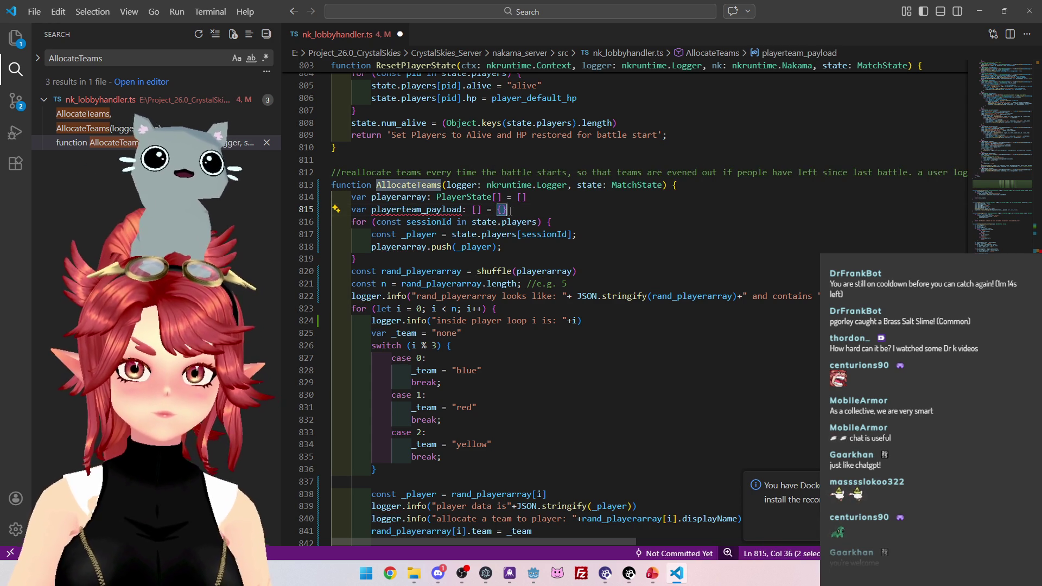
text([])
scroll(545, 324, down, 3)
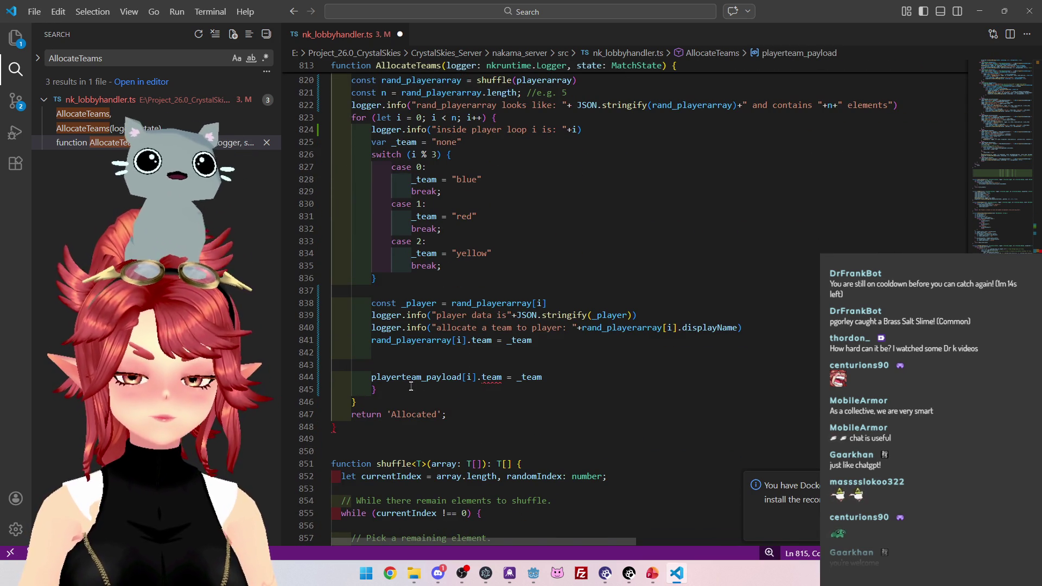
click(487, 389)
key(BackSpace)
key(Up)
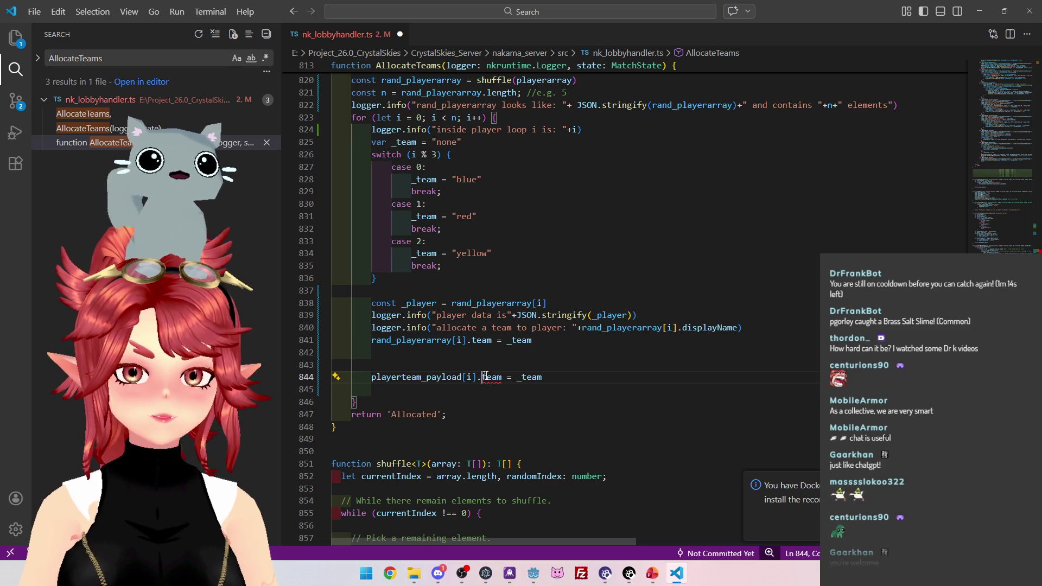
Remove .team so line 844 assigns playerteam_payload[i] directly.
mouse_move(493, 379)
key(Delete)
key(Delete)
key(Delete)
key(End)
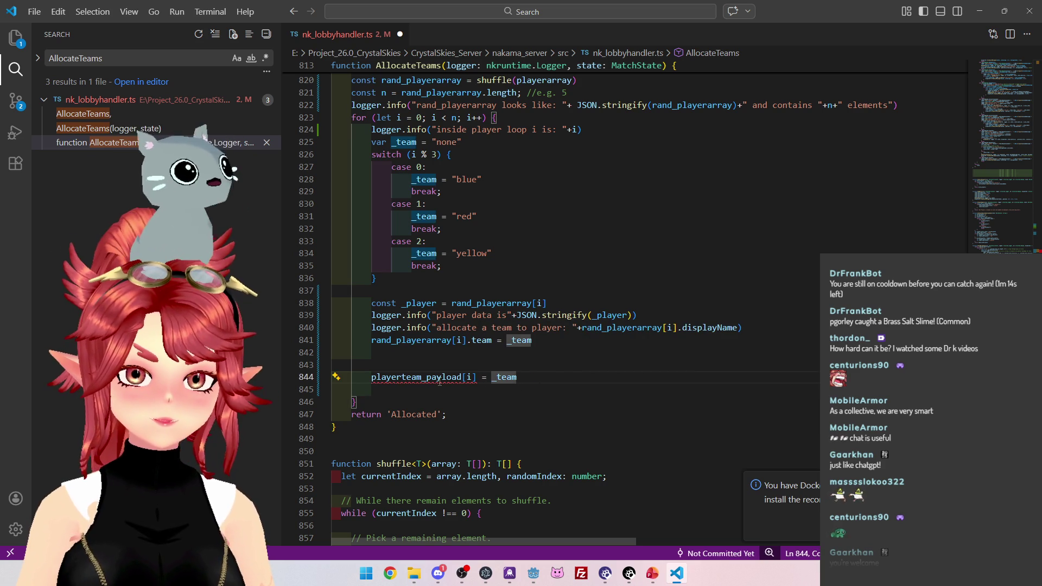
mouse_move(439, 382)
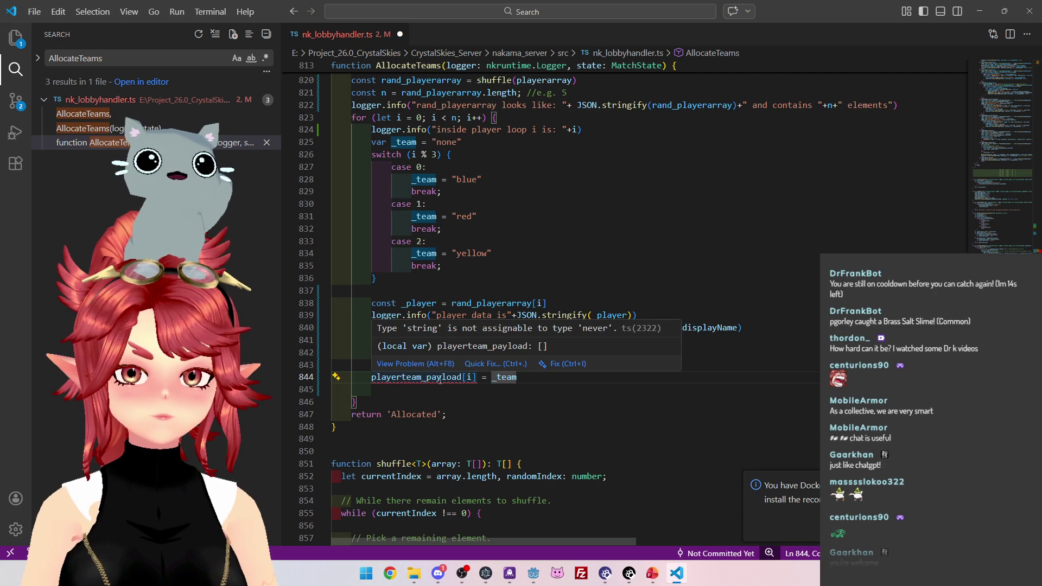
Type the playerteam_payload declaration on line 815 as [string], trying an empty array initializer.
scroll(434, 207, up, 3)
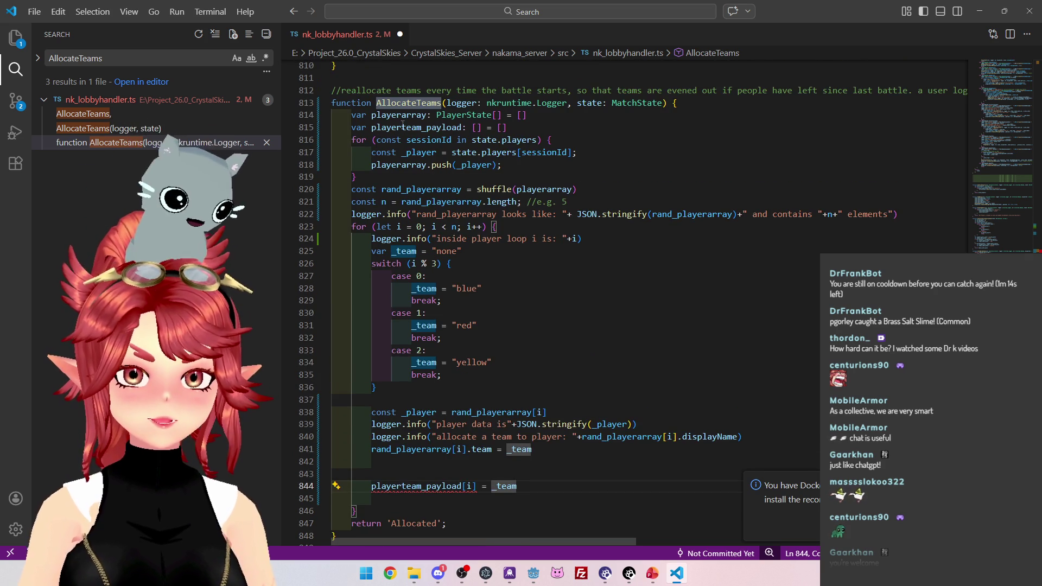
click(463, 128)
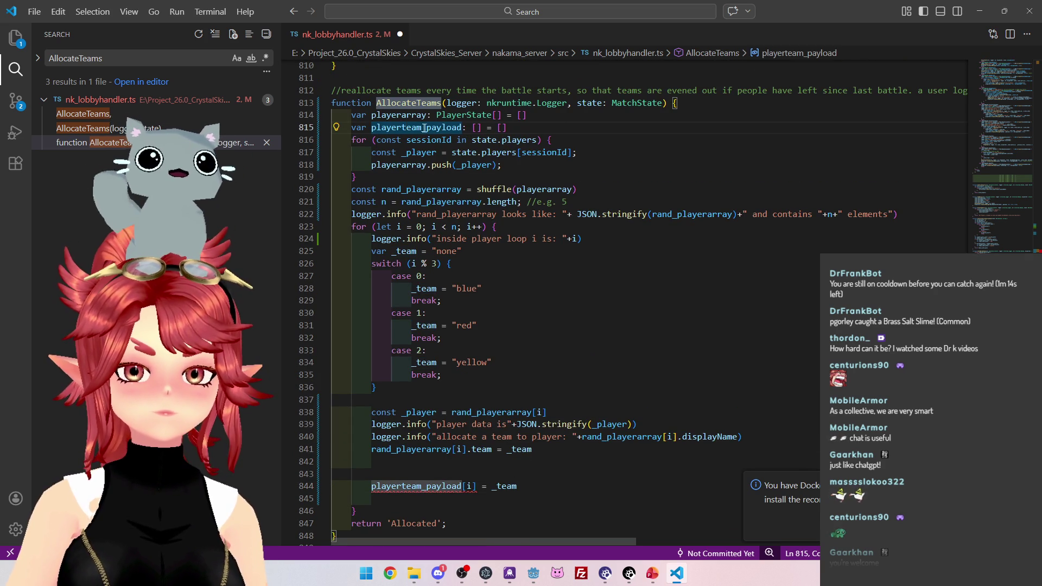
click(402, 128)
click(518, 126)
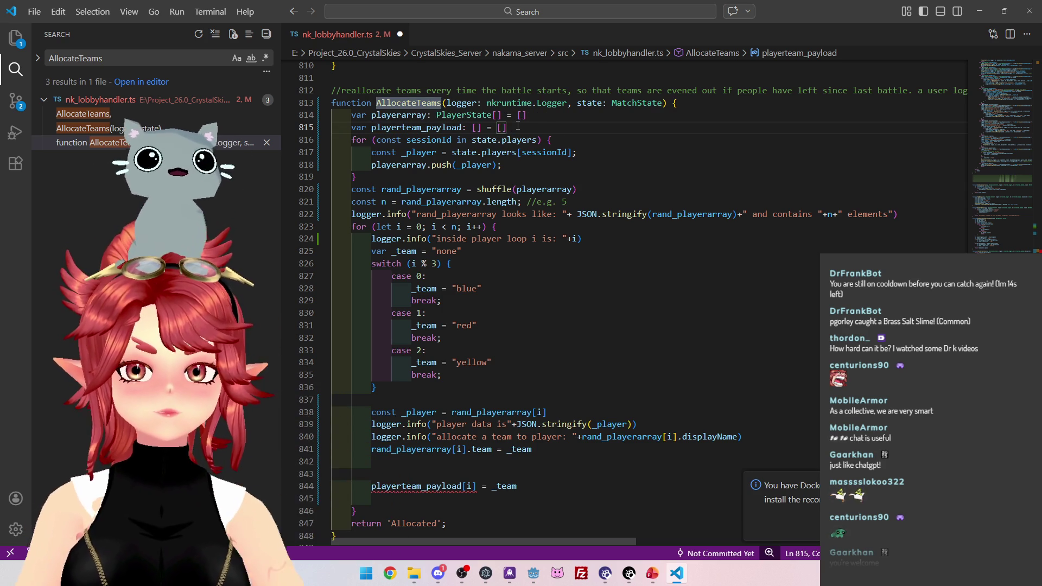
click(475, 128)
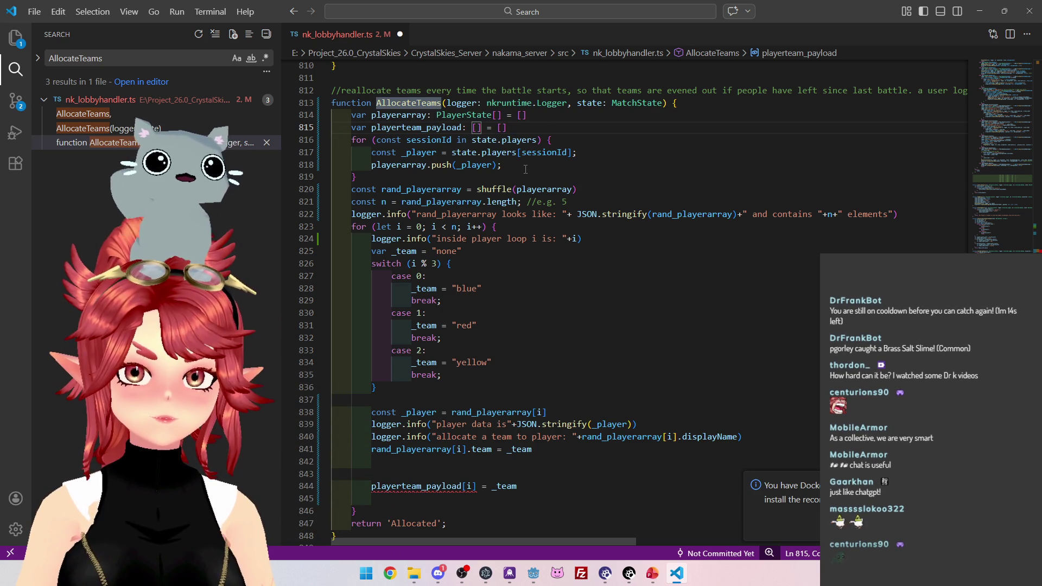
text(string)
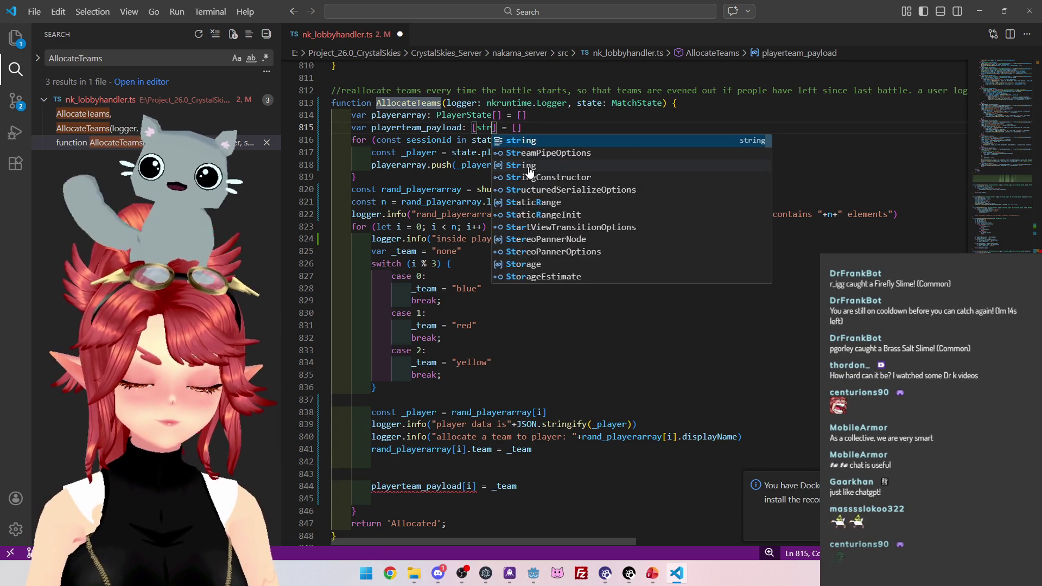
click(541, 127)
key(BackSpace)
key(BackSpace)
key(BackSpace)
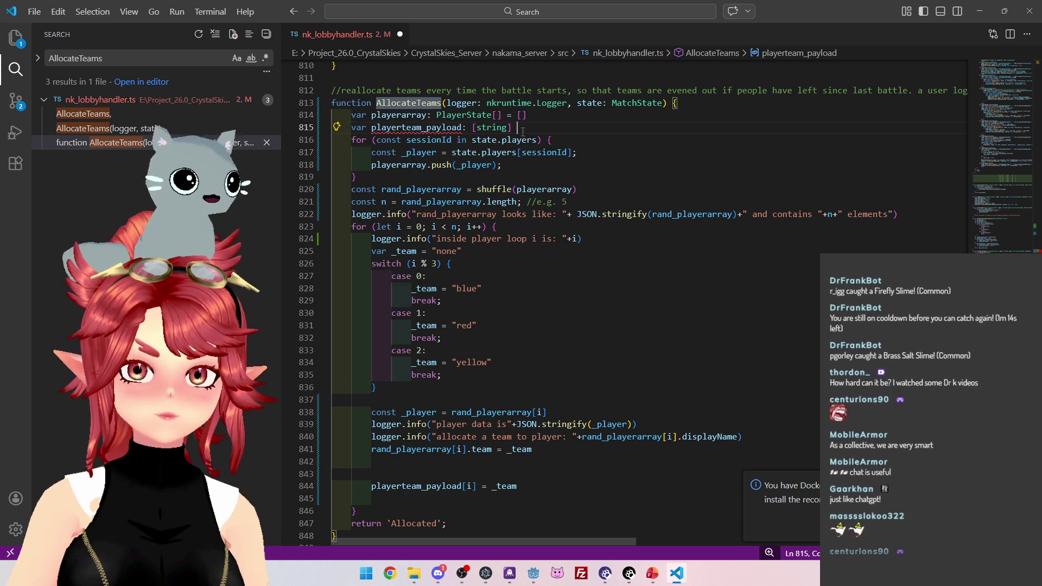
text(= [])
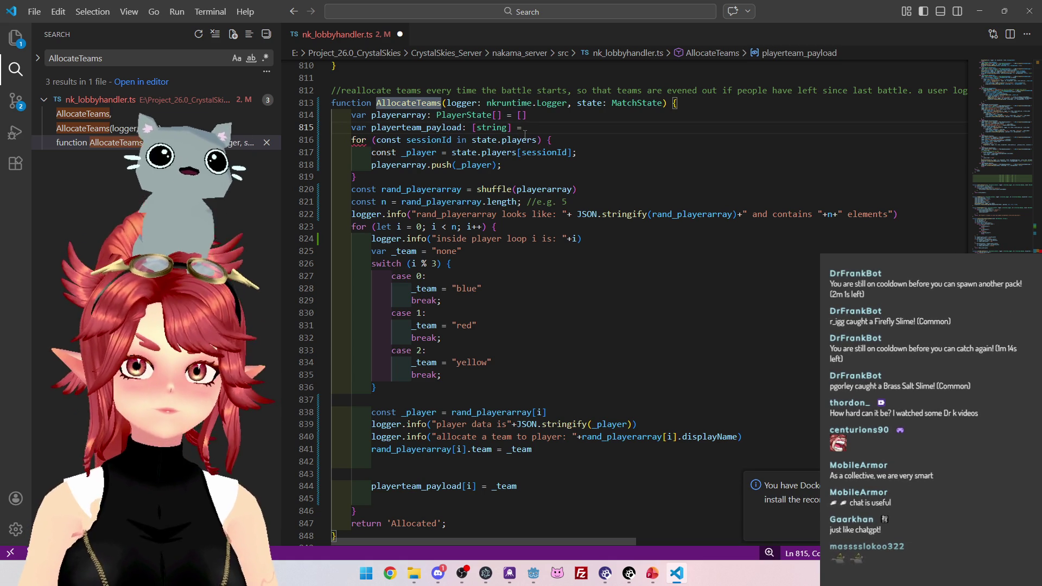
click(462, 127)
mouse_move(411, 133)
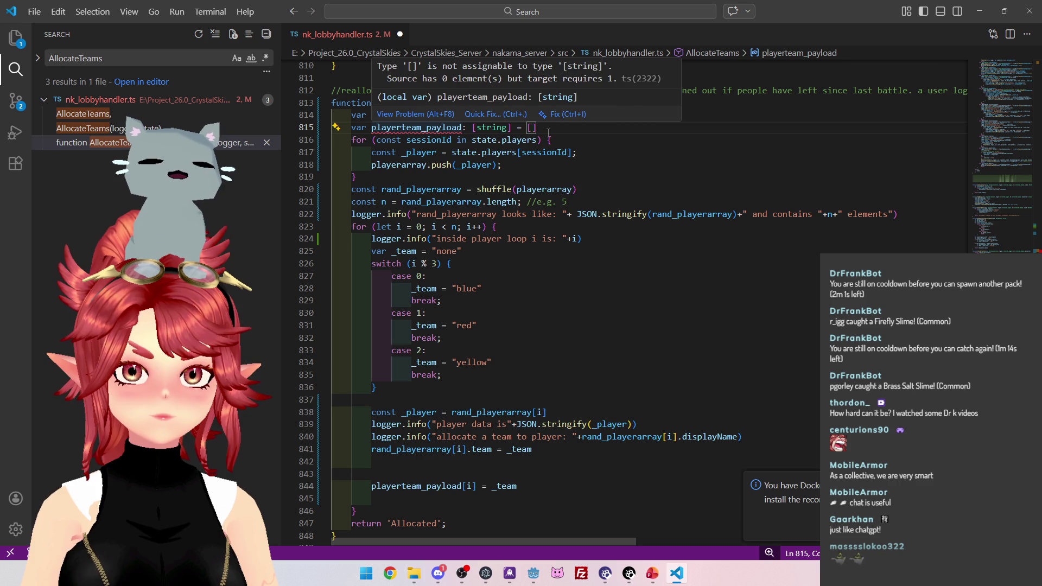
click(533, 128)
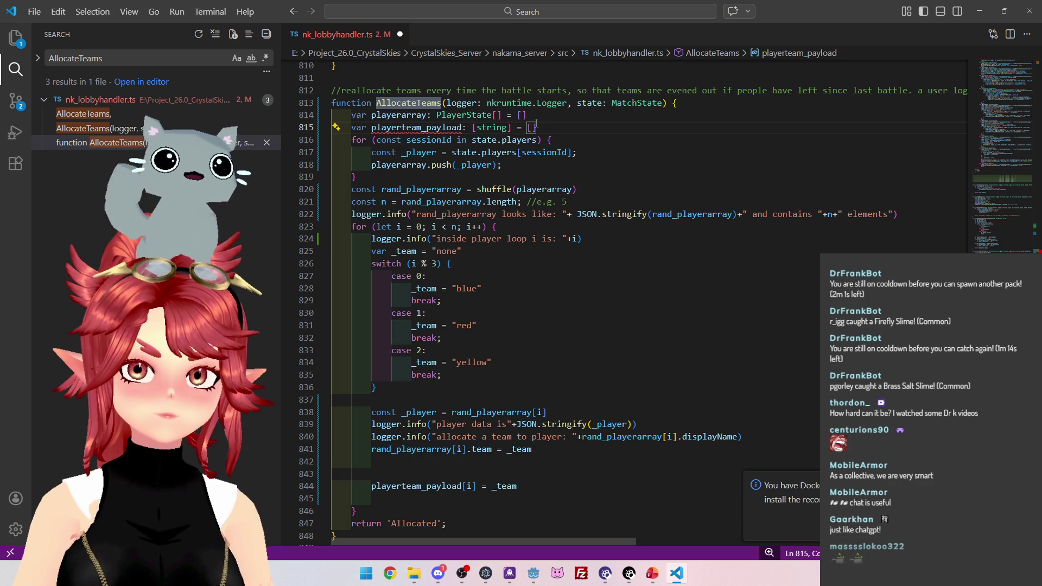
key(BackSpace)
key(BackSpace)
key(BackSpace)
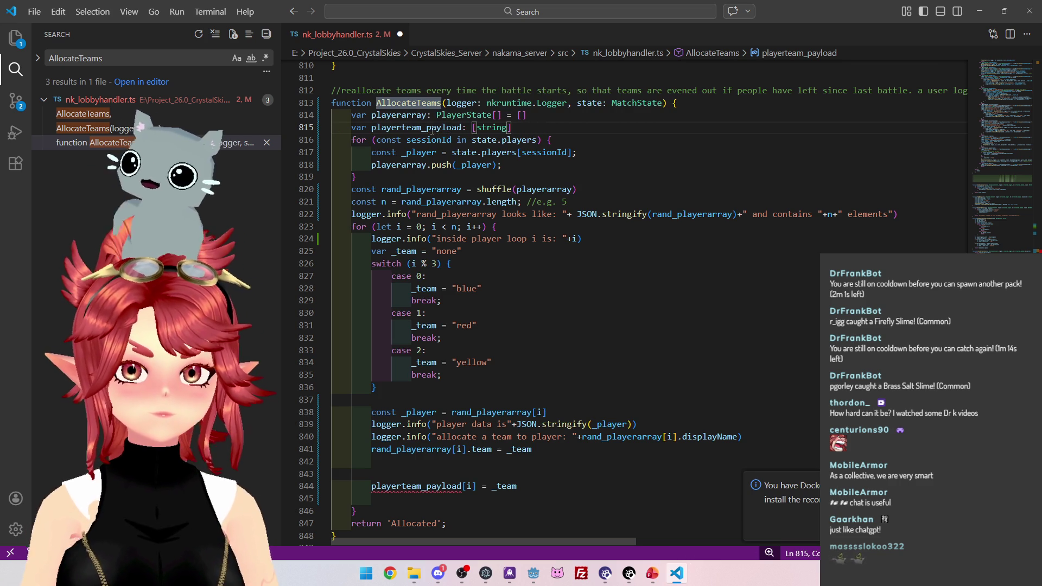
click(431, 127)
click(655, 185)
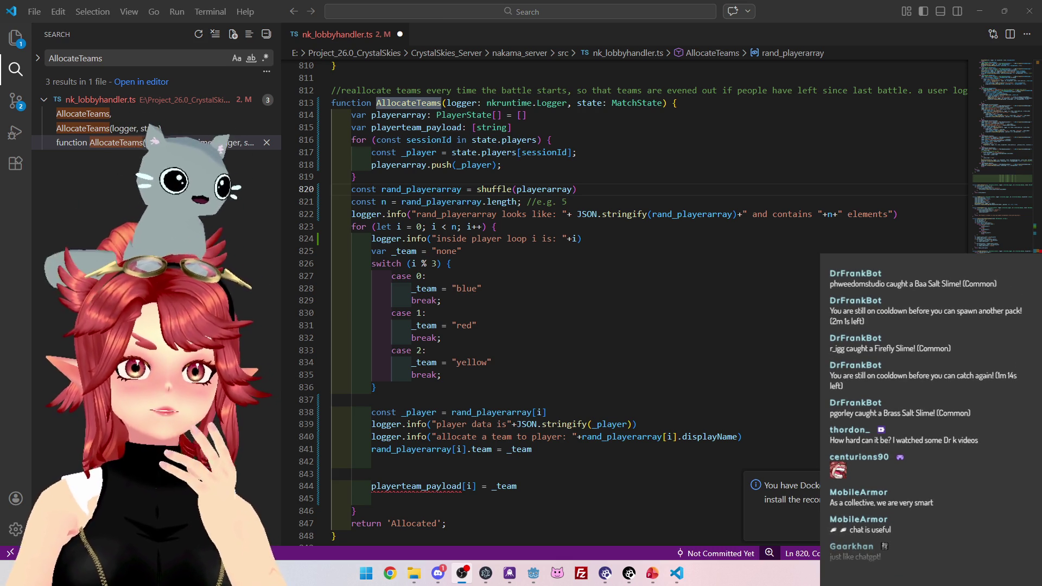
Start the [""] initializer on the declaration and add a blank line after the line 844 assignment.
click(478, 300)
click(529, 129)
scroll(529, 130, down, 1)
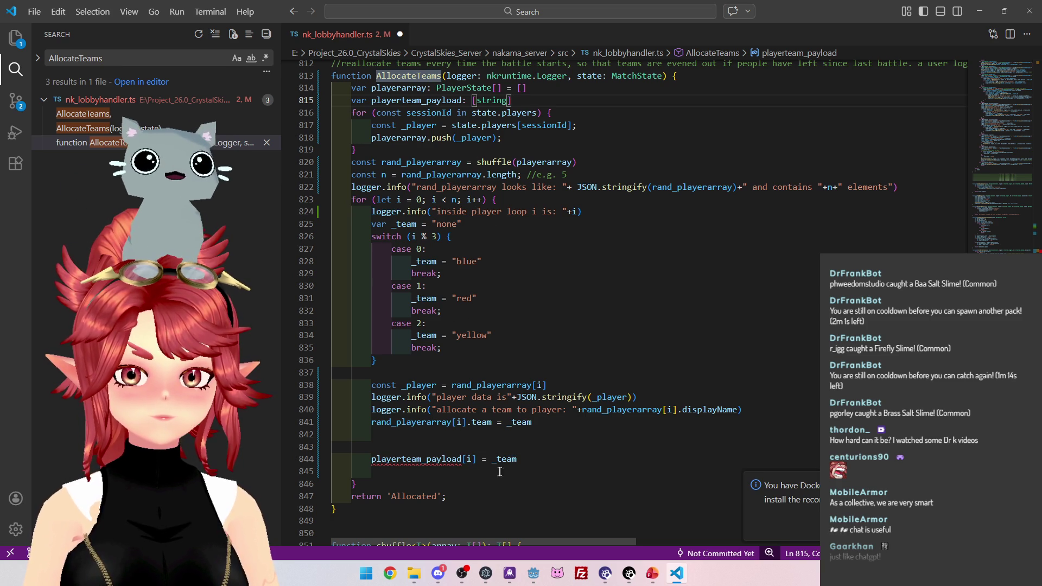
mouse_move(423, 459)
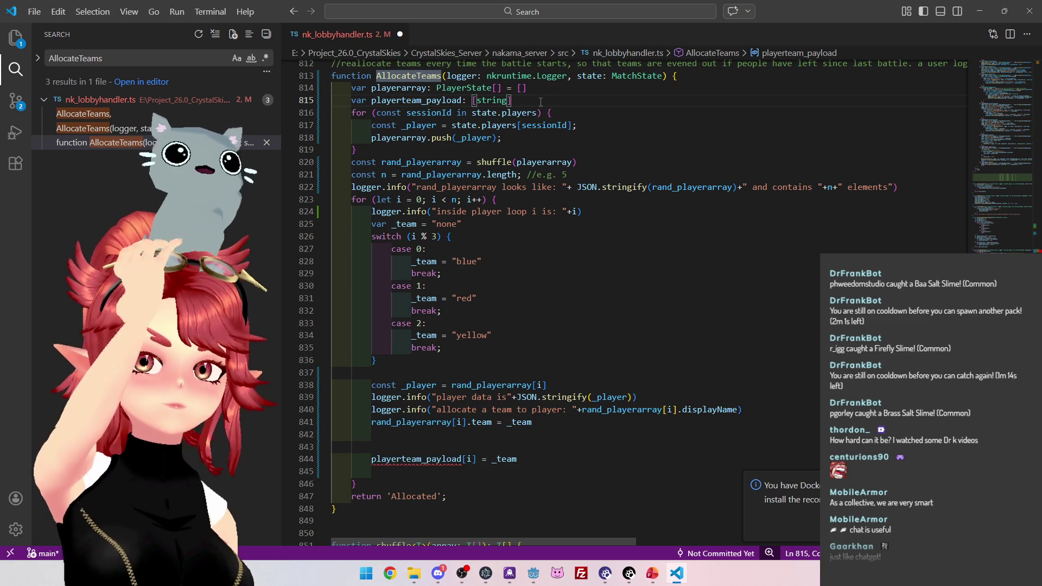
scroll(540, 102, up, 1)
text( = [)
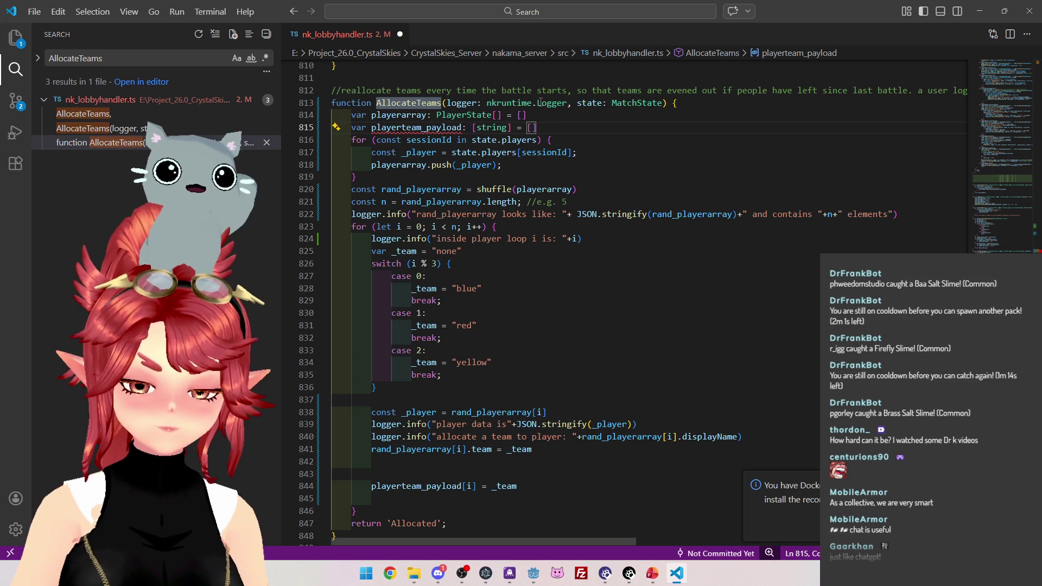
scroll(526, 371, down, 2)
click(519, 404)
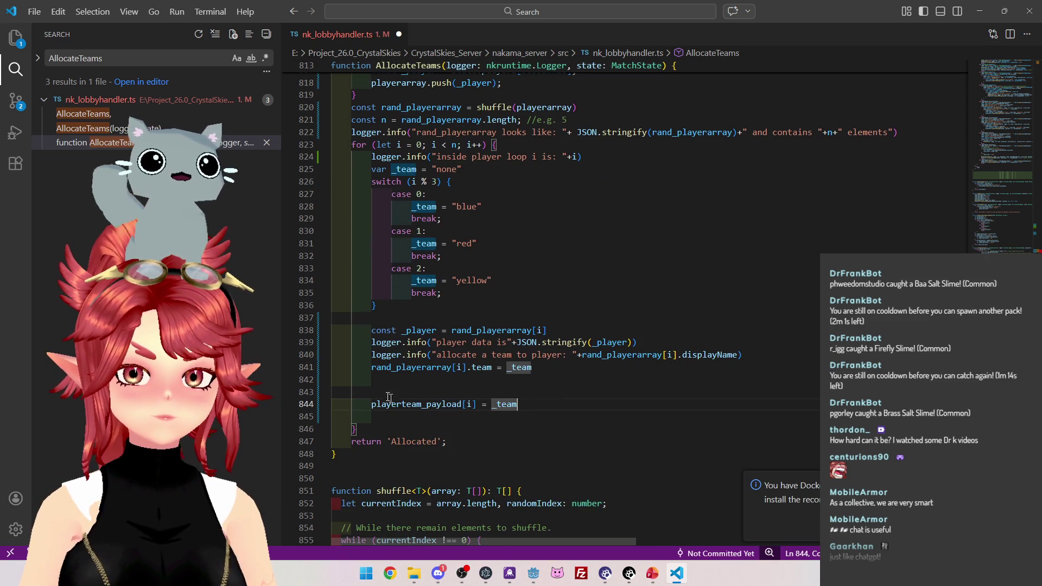
key(Return)
Rename the line 815 declaration from playerteam_payload to playerteam_array.
scroll(378, 103, up, 3)
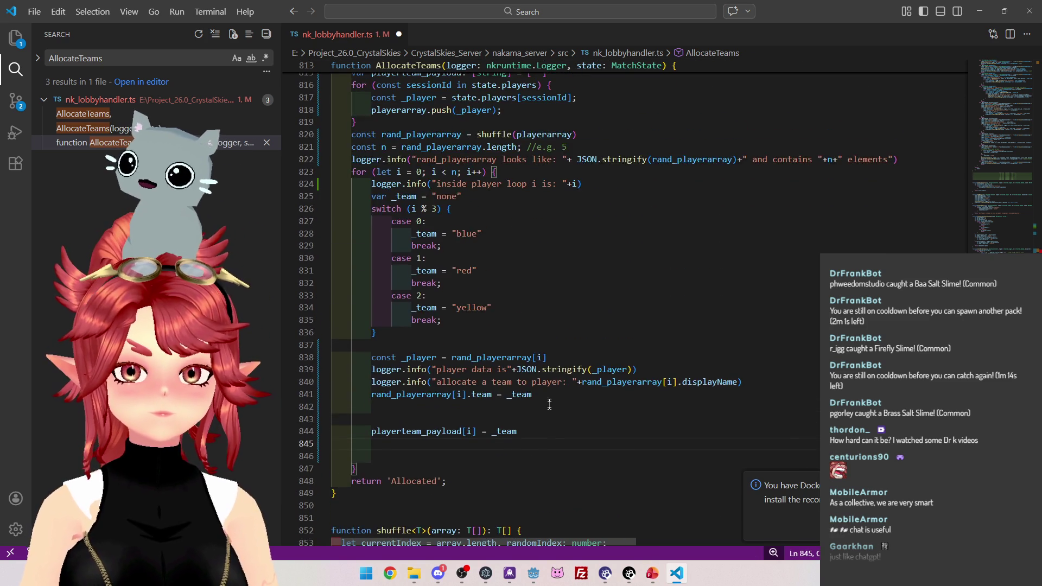
click(532, 130)
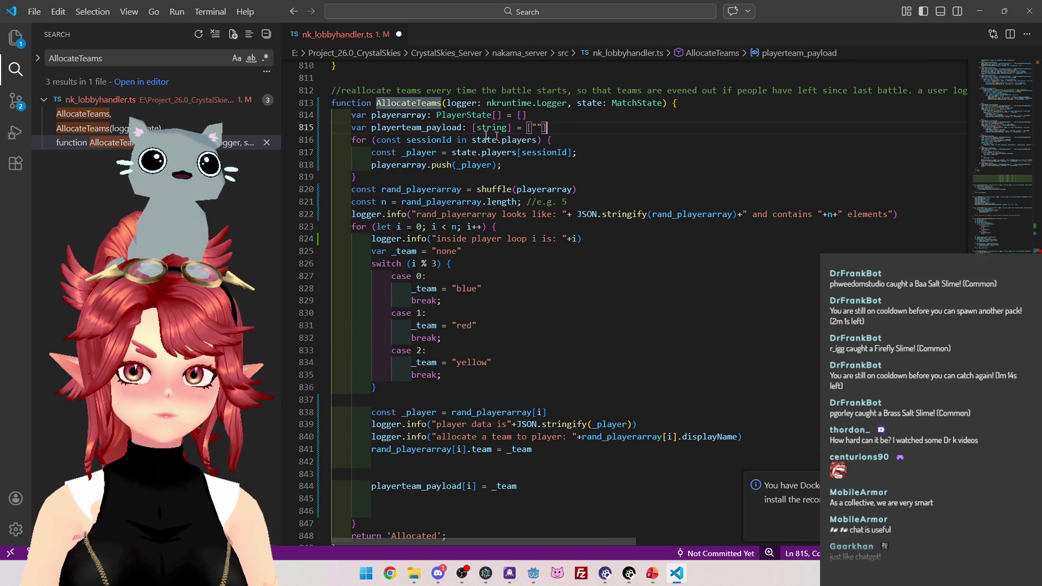
double_click(430, 127)
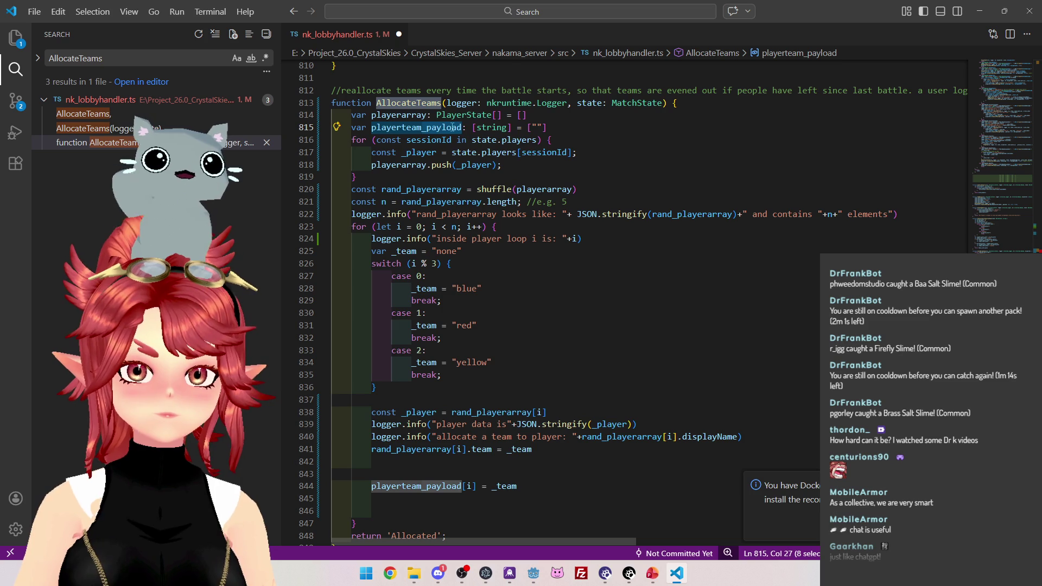
drag(426, 128, 463, 128)
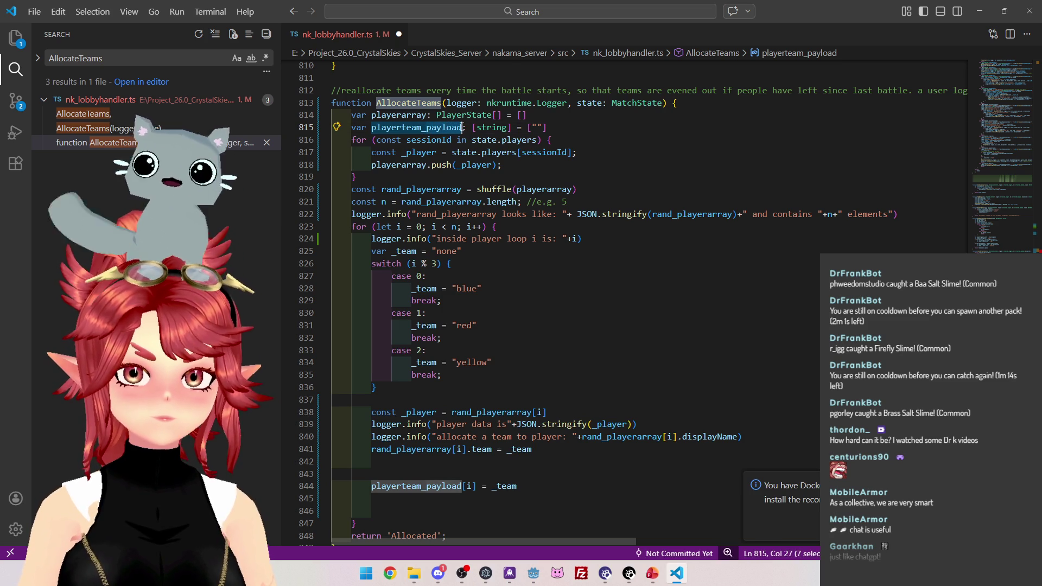
text(array)
mouse_move(537, 128)
mouse_down()
mouse_move(454, 132)
mouse_move(542, 115)
mouse_up()
click(542, 115)
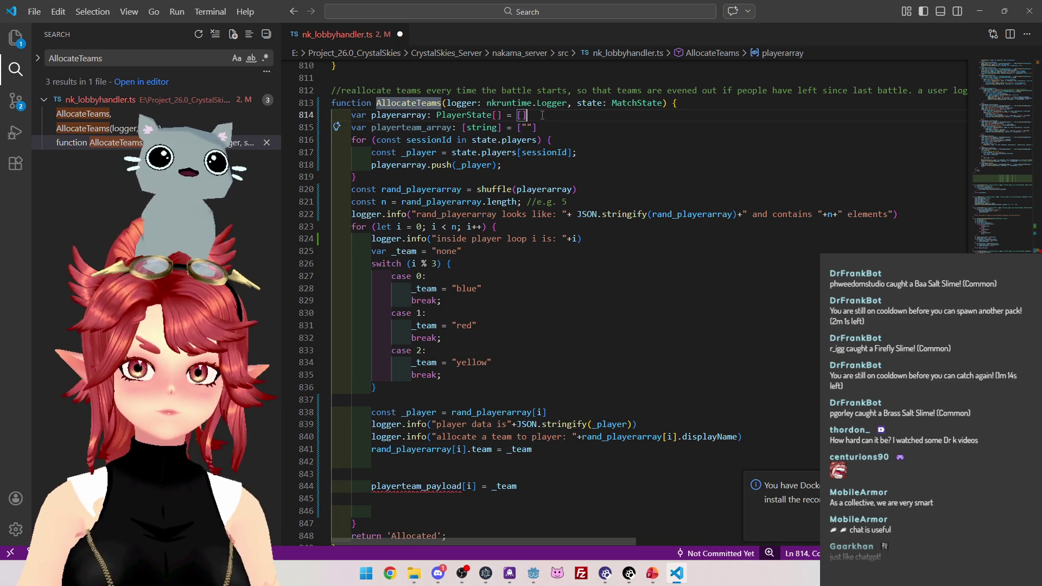
Duplicate the playerteam_array declaration on line 815 and rename the first copy to playerid_array.
key(Down)
key(shift+alt+Down)
drag(398, 128, 424, 128)
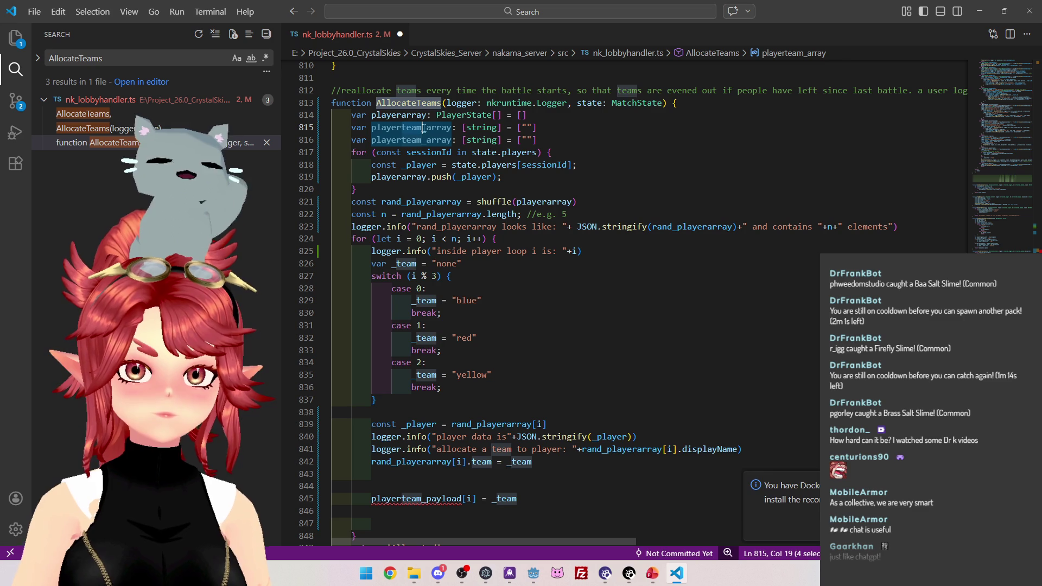
text(id)
key(Down)
key(End)
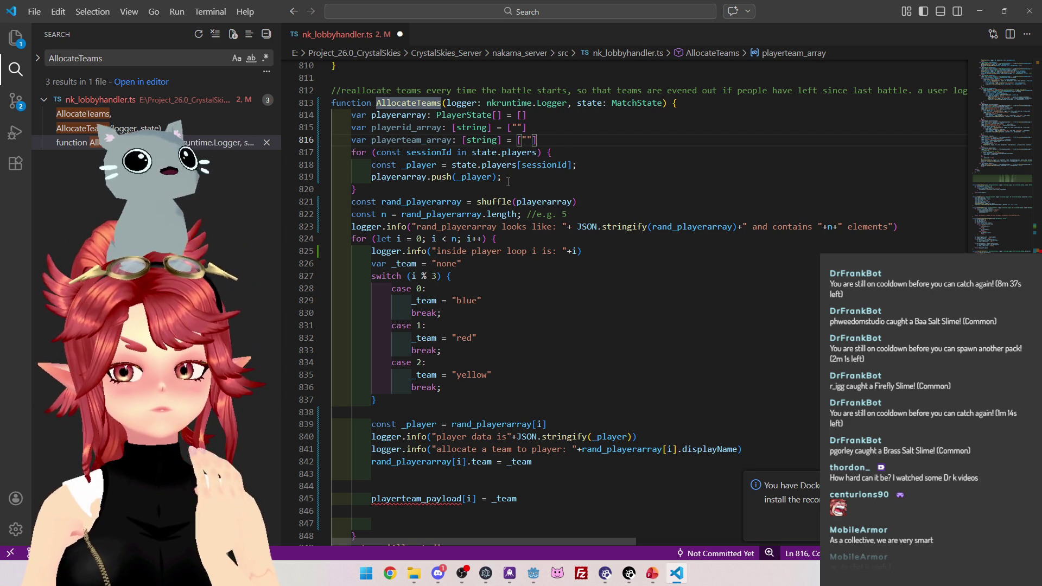
Remove both the playerid_array and playerteam_array declarations from AllocateTeams.
scroll(582, 367, down, 1)
scroll(470, 439, up, 2)
scroll(470, 440, down, 1)
scroll(473, 302, up, 1)
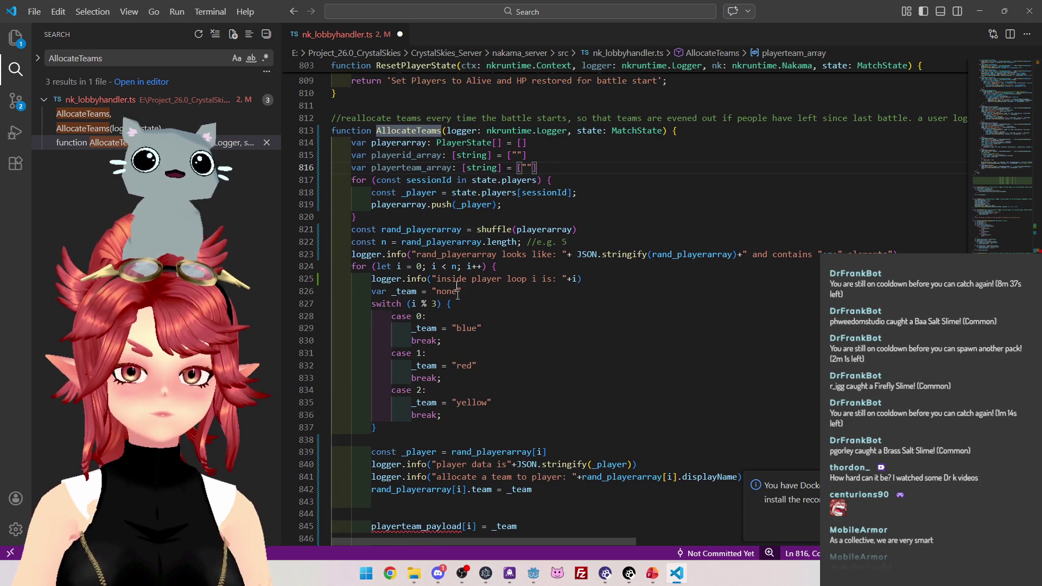
mouse_move(536, 168)
mouse_down()
mouse_move(396, 168)
mouse_move(352, 157)
mouse_up()
key(ctrl+c)
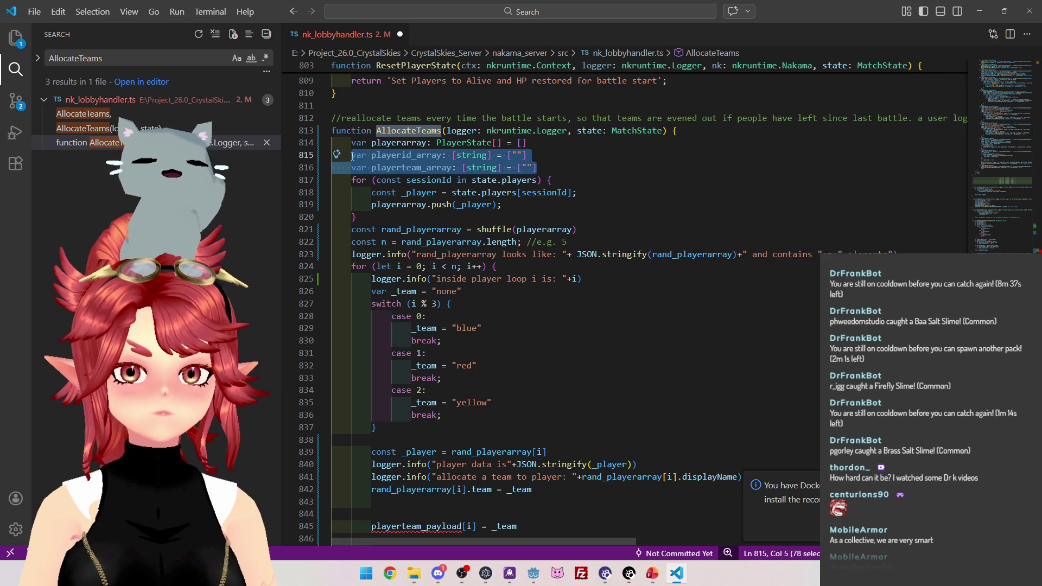
key(BackSpace)
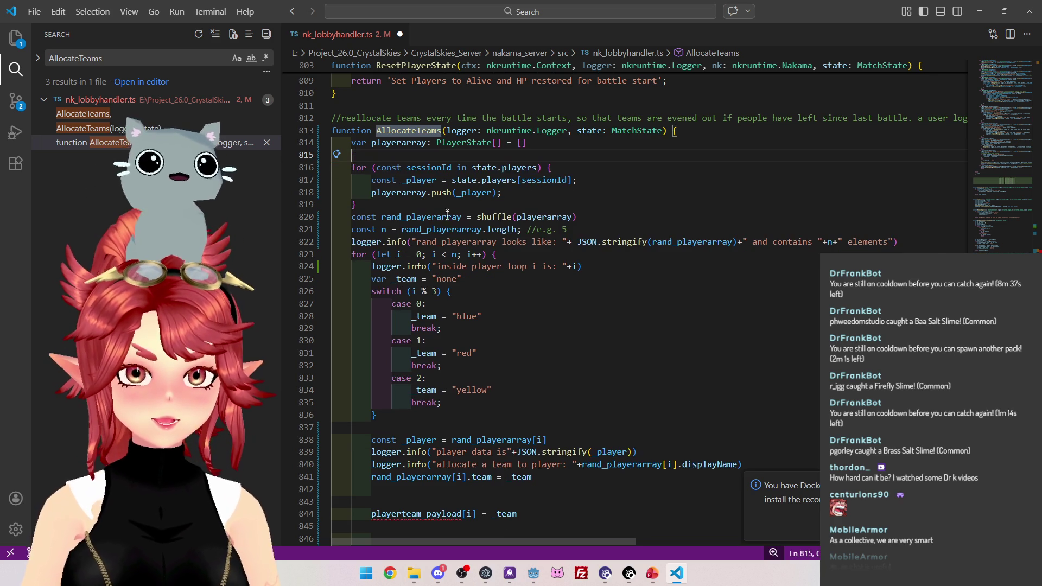
Paste the two array declarations into the loop after the switch, indented to match.
click(422, 428)
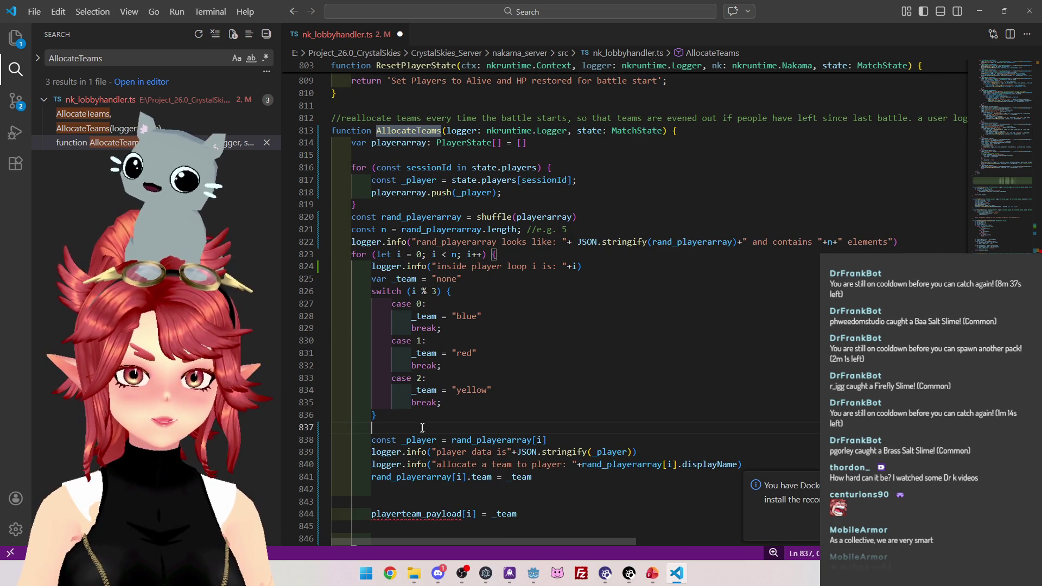
key(ctrl+v)
click(353, 440)
key(Tab)
scroll(550, 493, down, 2)
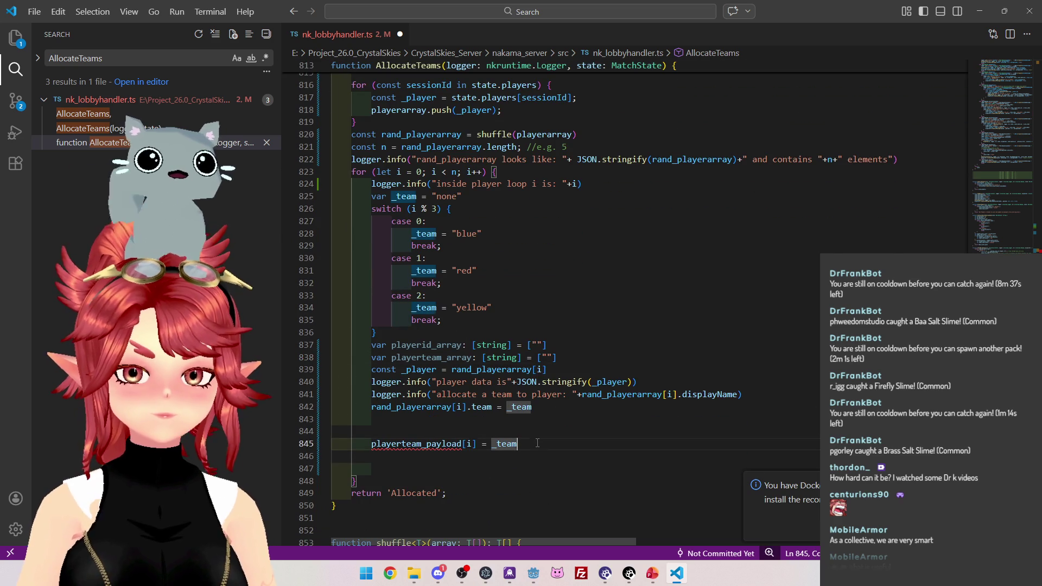
click(407, 407)
click(544, 408)
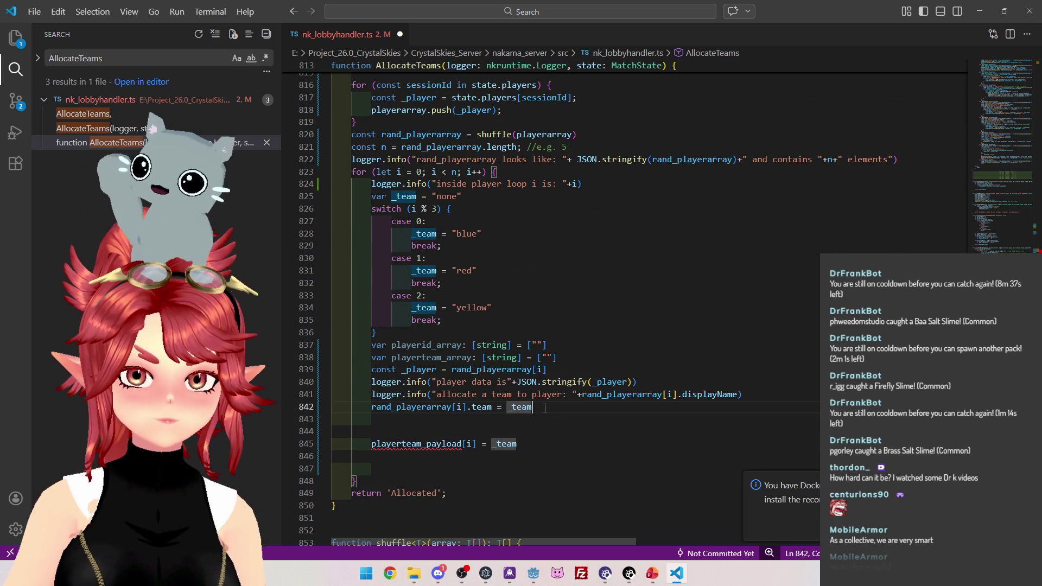
Move the declarations above playerteam_payload, then delete all three lines from the loop.
drag(368, 346, 557, 358)
key(ctrl+x)
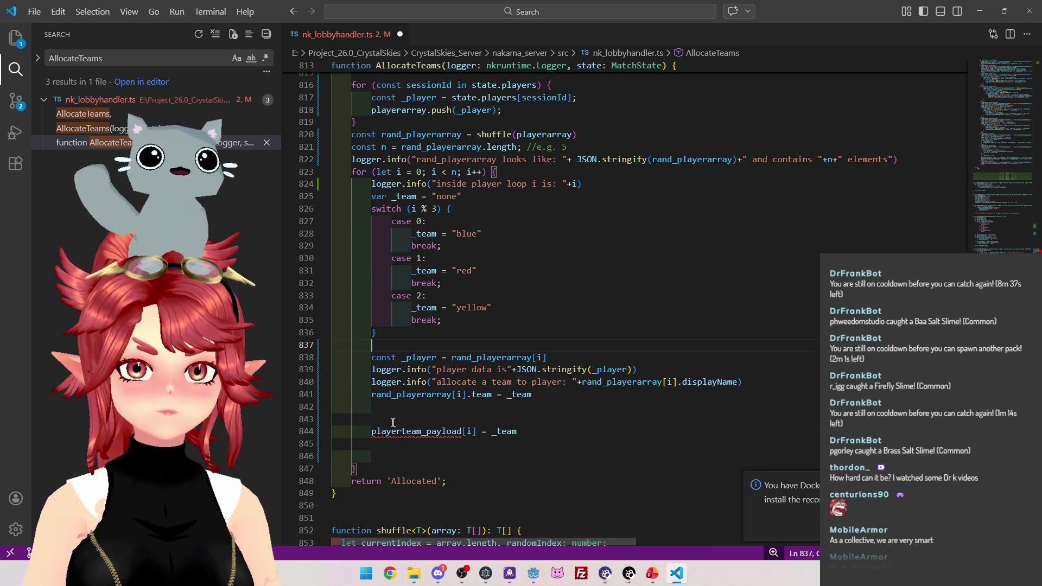
click(392, 421)
key(ctrl+v)
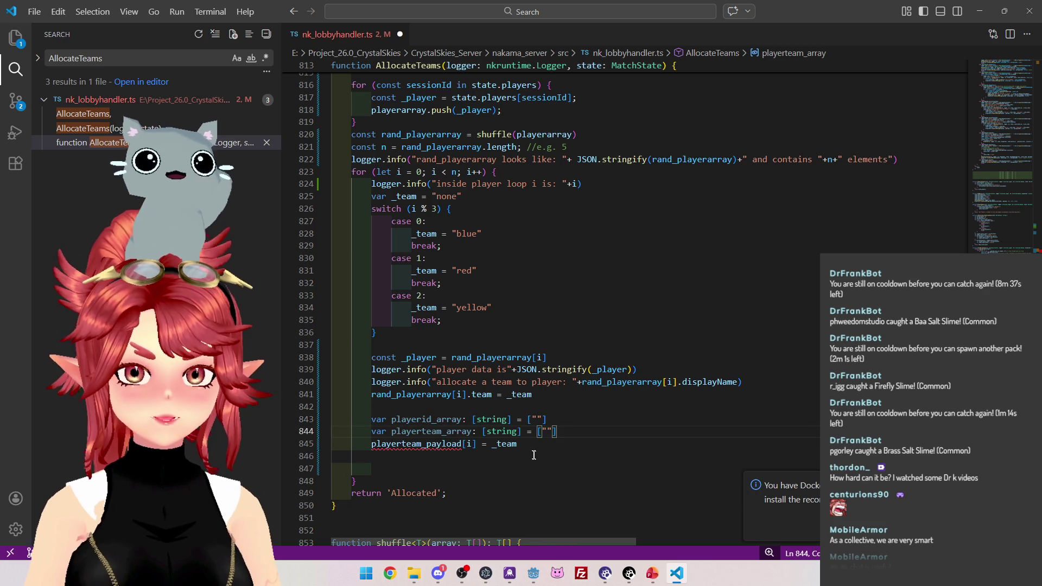
drag(518, 444, 372, 420)
key(BackSpace)
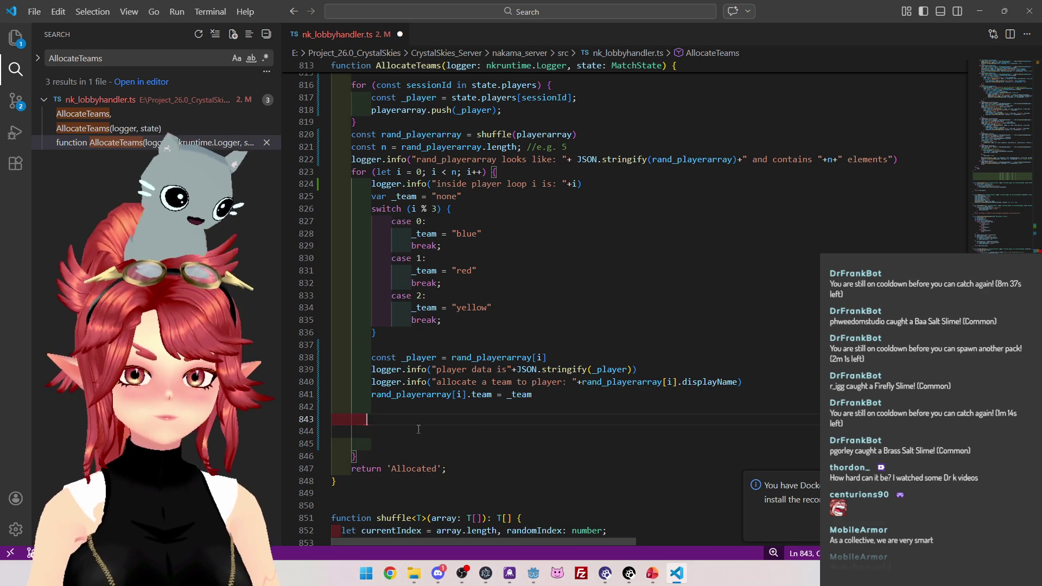
key(BackSpace)
key(BackSpace)
key(BackSpace)
key(BackSpace)
scroll(432, 252, up, 3)
key(alt+Left)
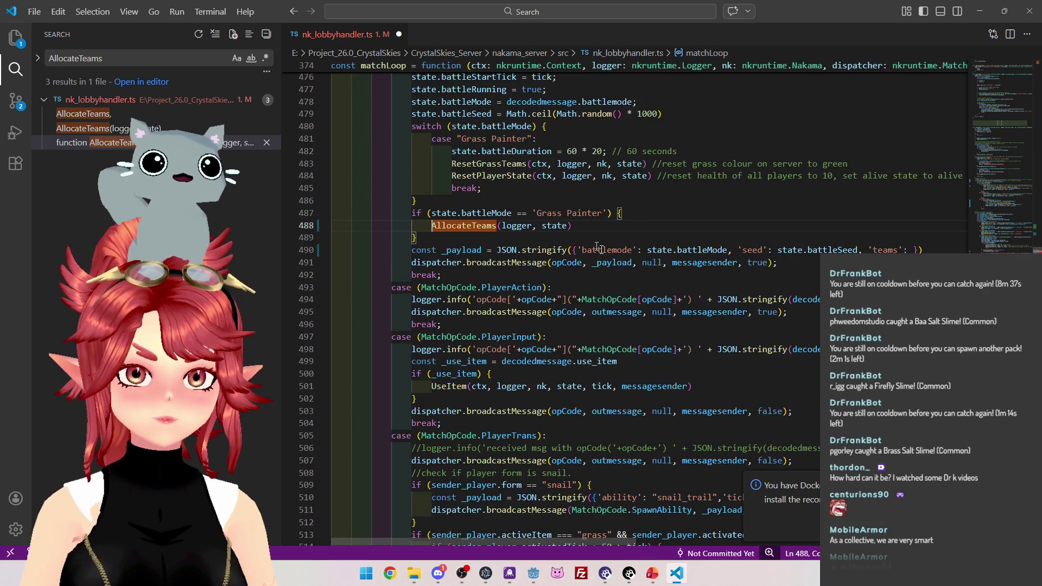
scroll(529, 214, down, 1)
scroll(504, 179, up, 2)
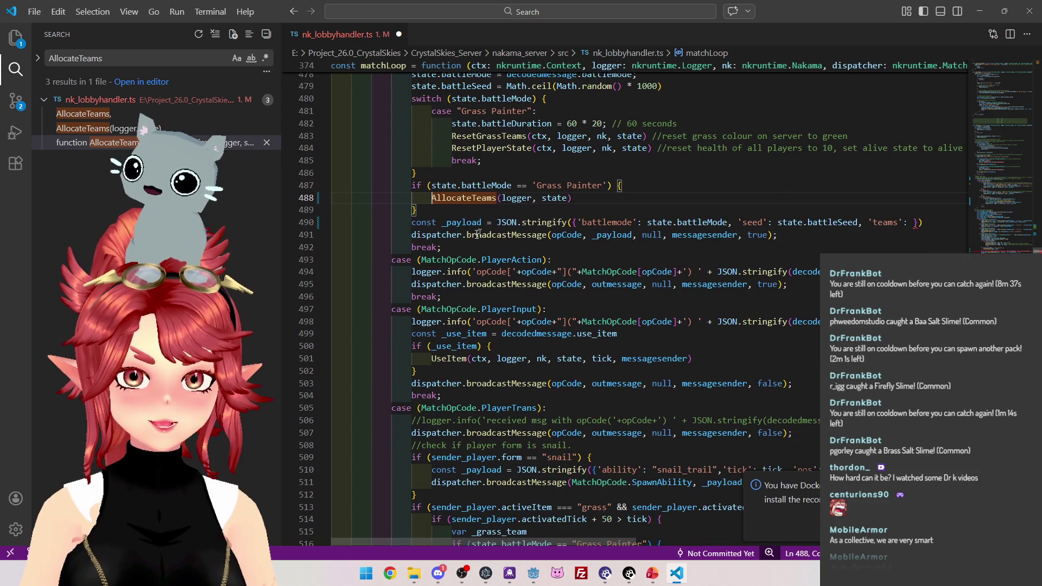
scroll(432, 217, down, 2)
click(413, 222)
key(ctrl+v)
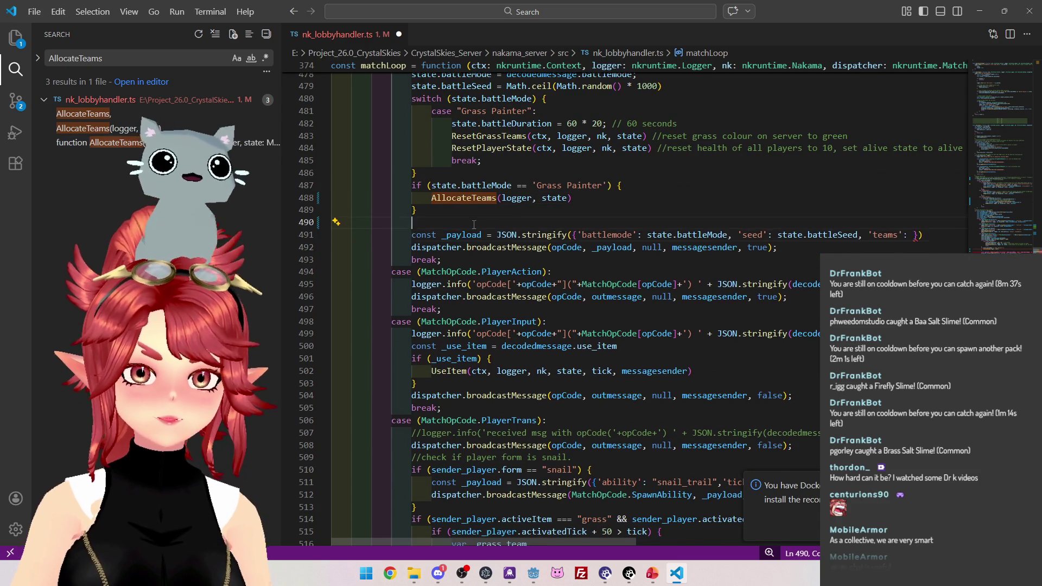
click(372, 235)
key(Tab)
key(Tab)
click(371, 248)
key(Tab)
key(Tab)
key(Up)
key(Up)
key(Delete)
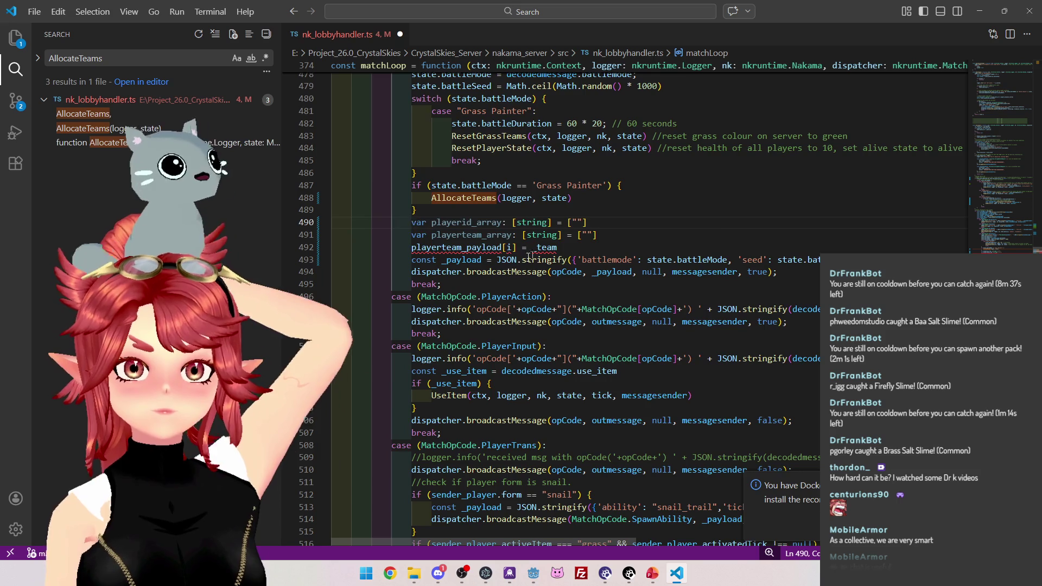
scroll(548, 261, up, 1)
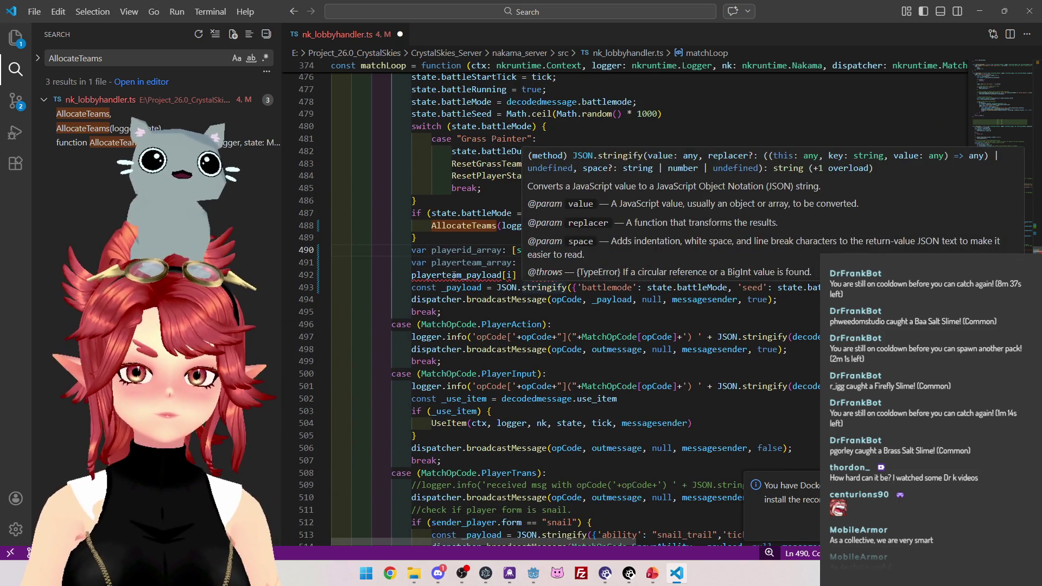
click(561, 275)
key(Return)
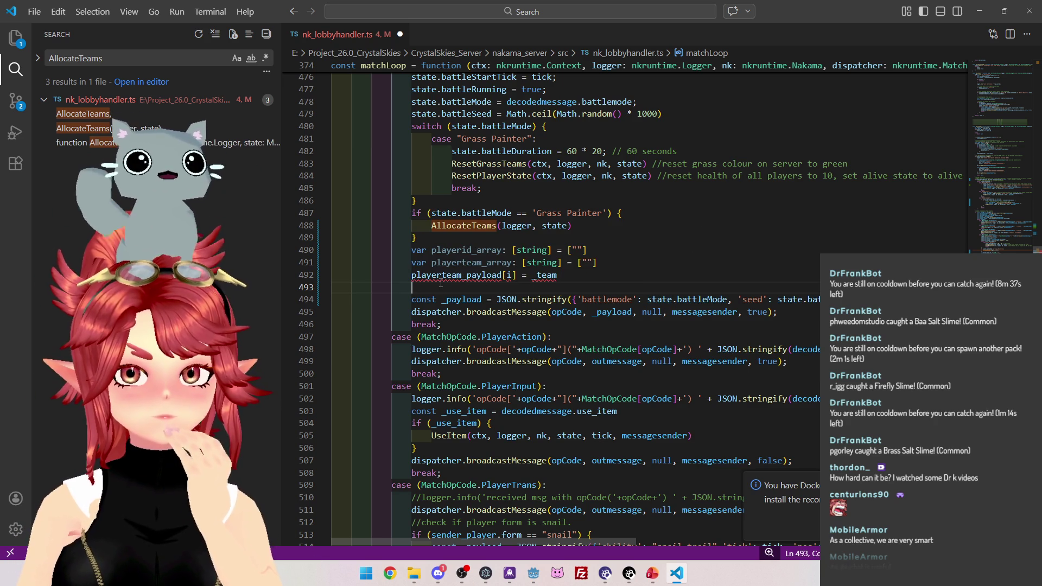
drag(420, 287, 321, 249)
key(BackSpace)
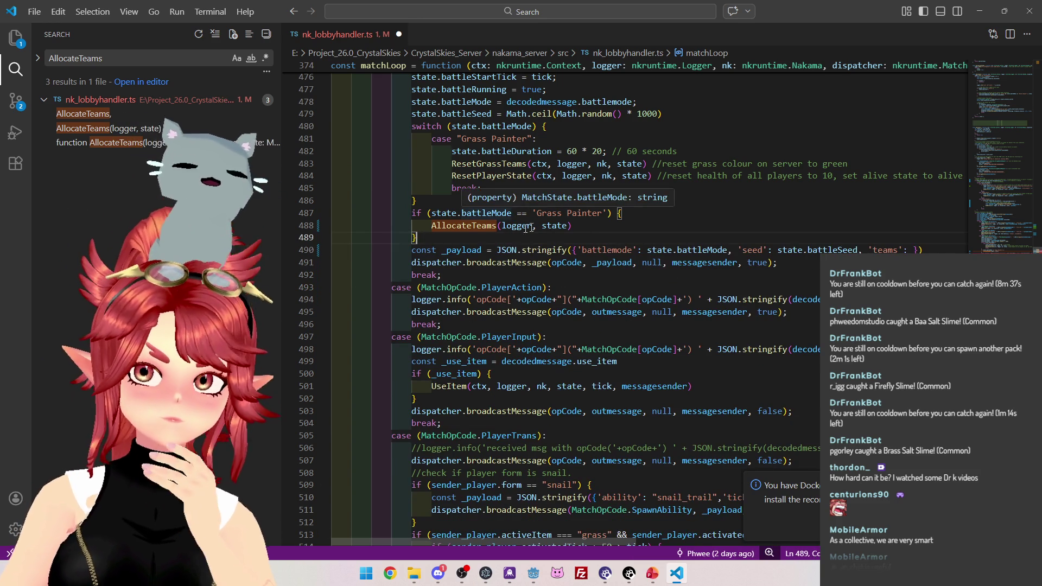
ctrl+click(474, 227)
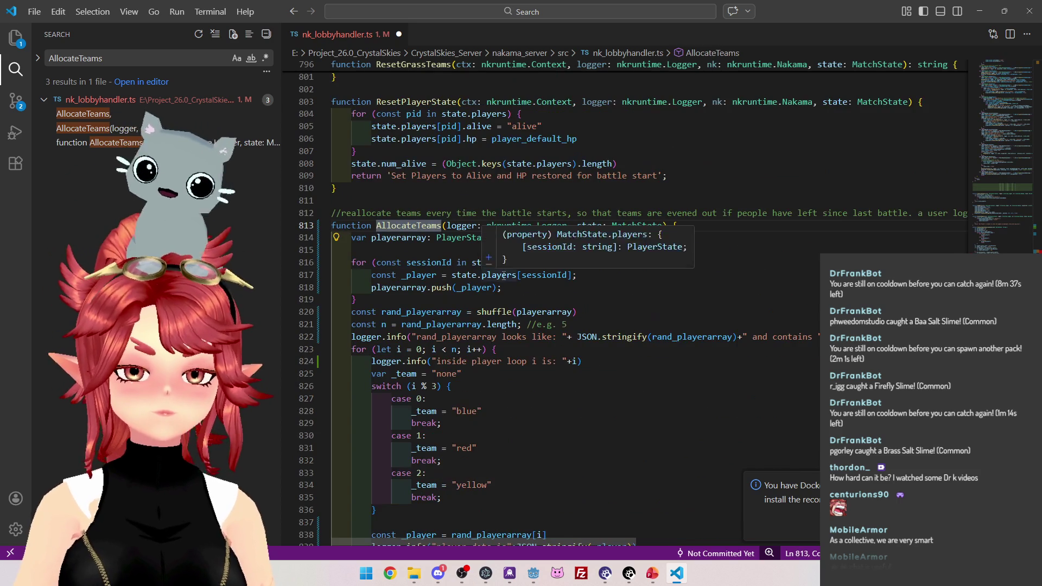
On empty line 815, begin 'var playerteams: {[String' using the String autocomplete suggestion.
scroll(488, 261, down, 1)
click(370, 221)
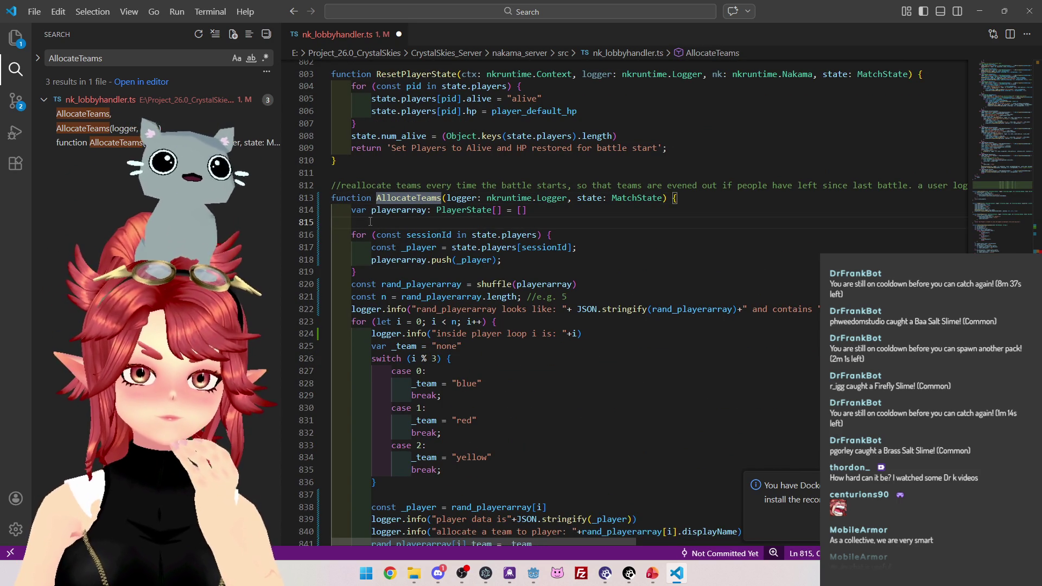
text(var )
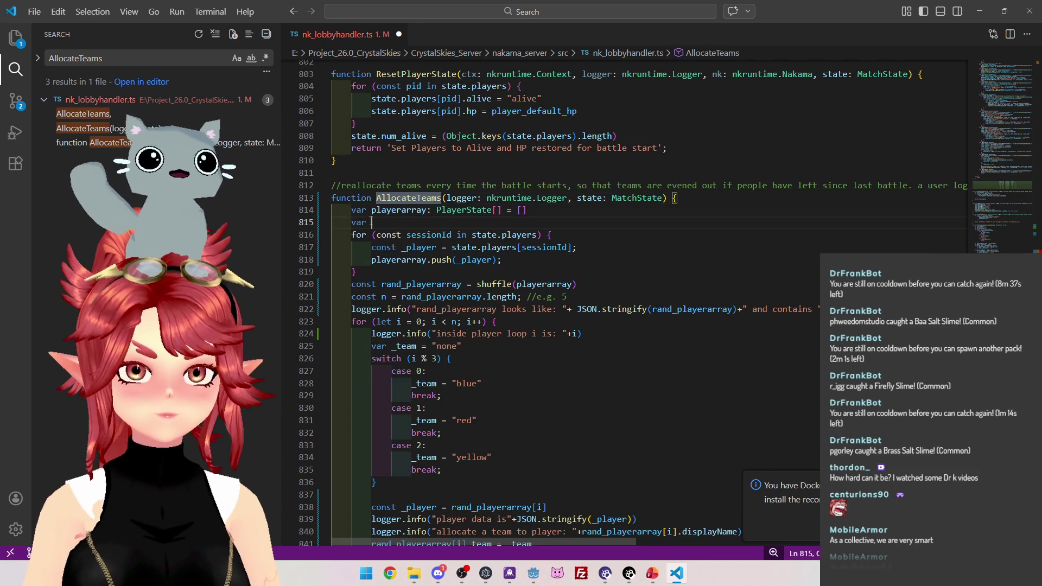
text(playerteams)
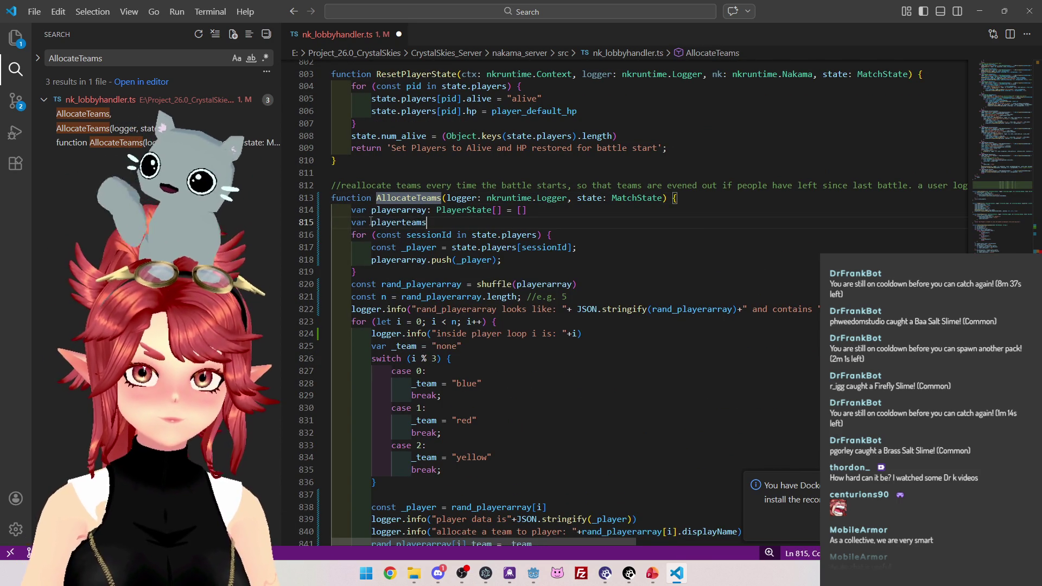
text(:)
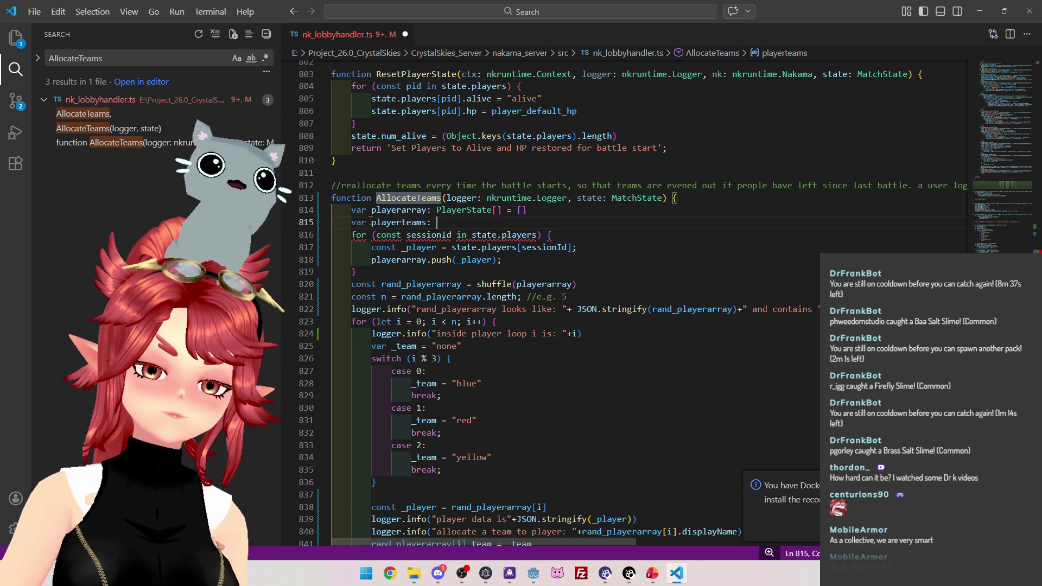
text({})
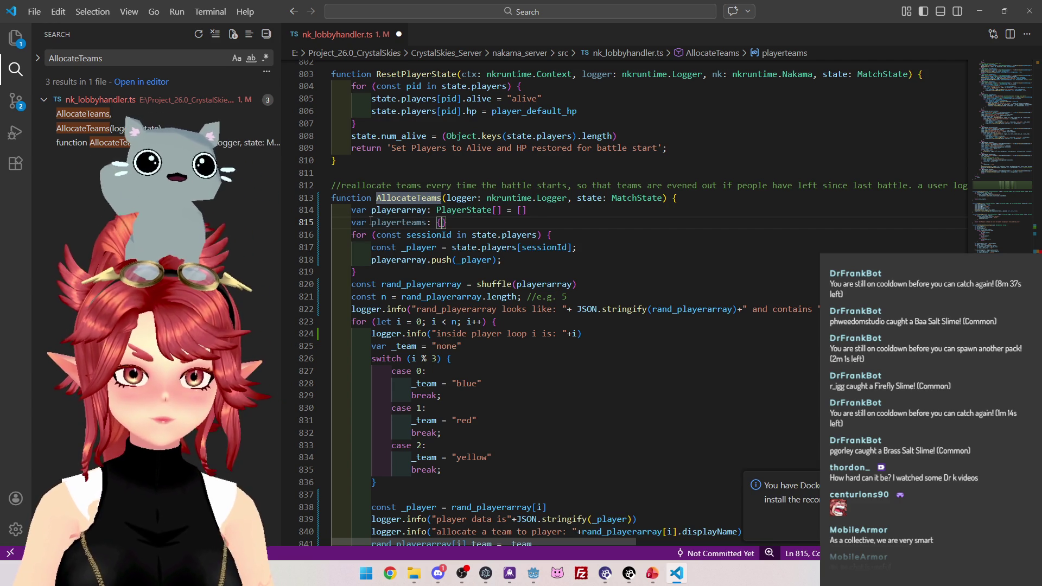
text([string)
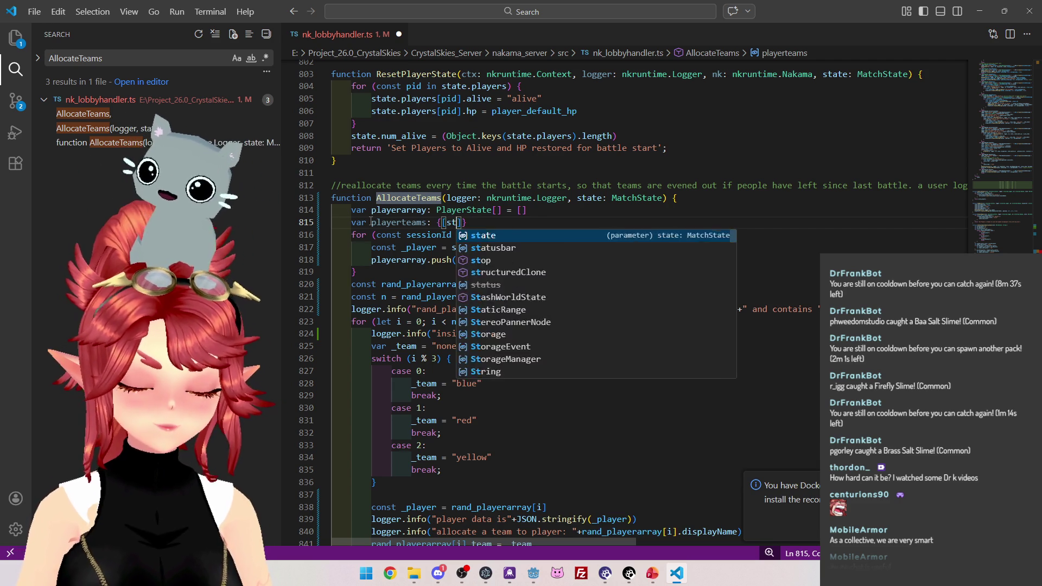
key(Escape)
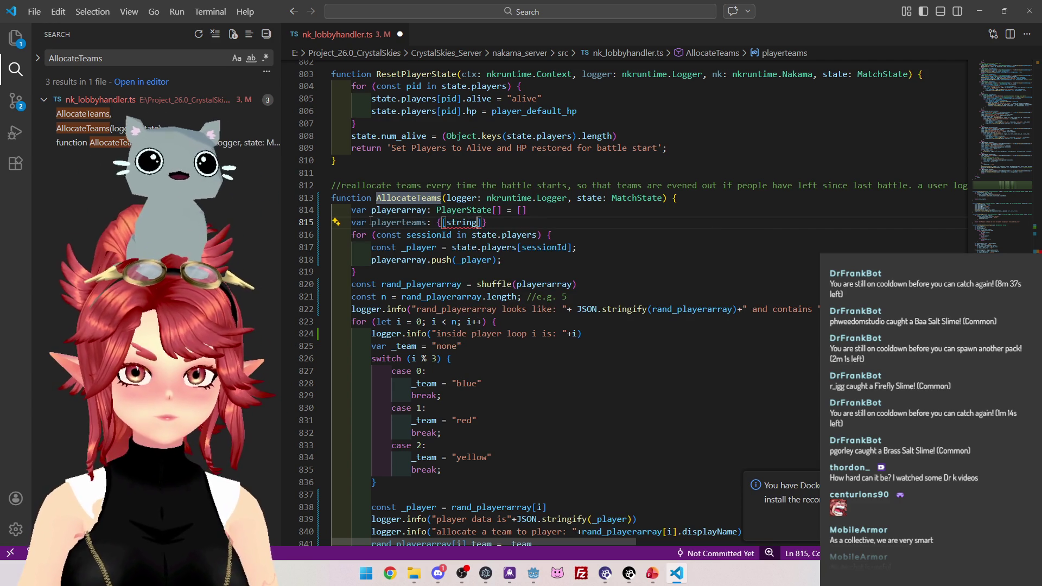
key(BackSpace)
key(BackSpace)
text(ng)
key(Return)
Complete the type as {[player_id: String]: String}, choosing capitalised String from suggestions.
key(Right)
key(Left)
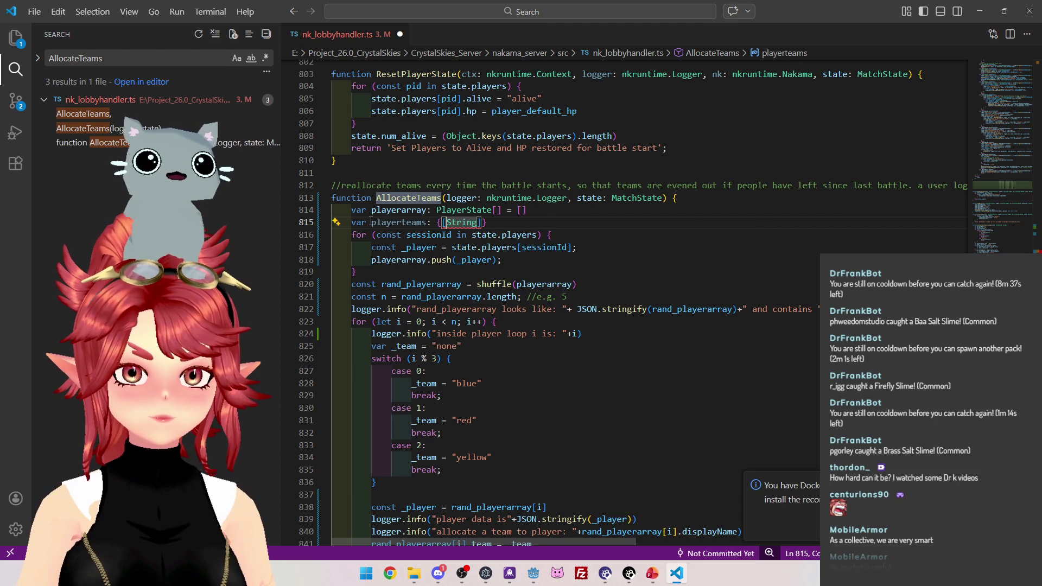
text(player:id)
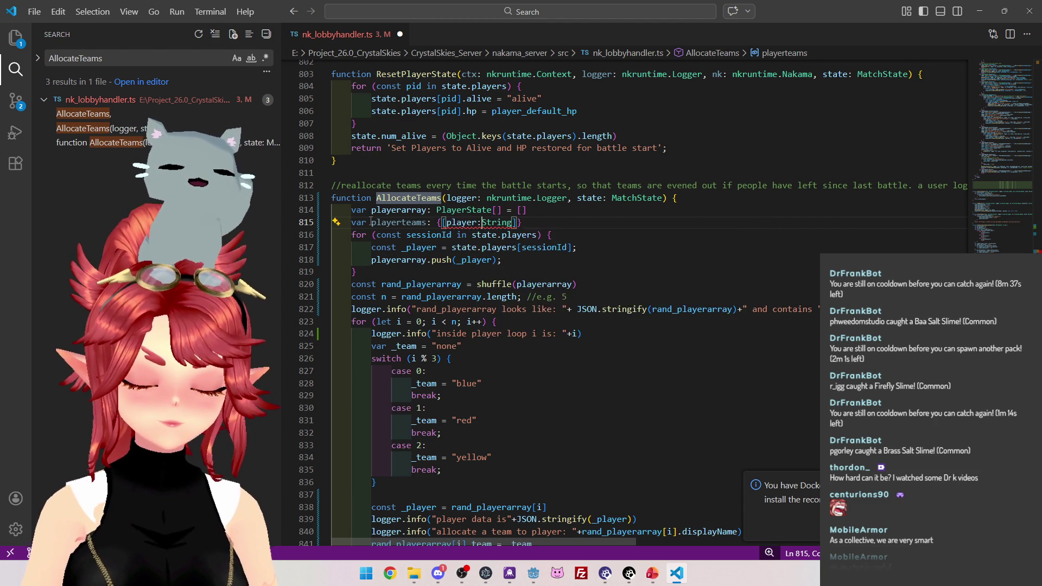
key(Left)
key(Left)
key(BackSpace)
text(_)
key(Right)
key(Right)
text(:)
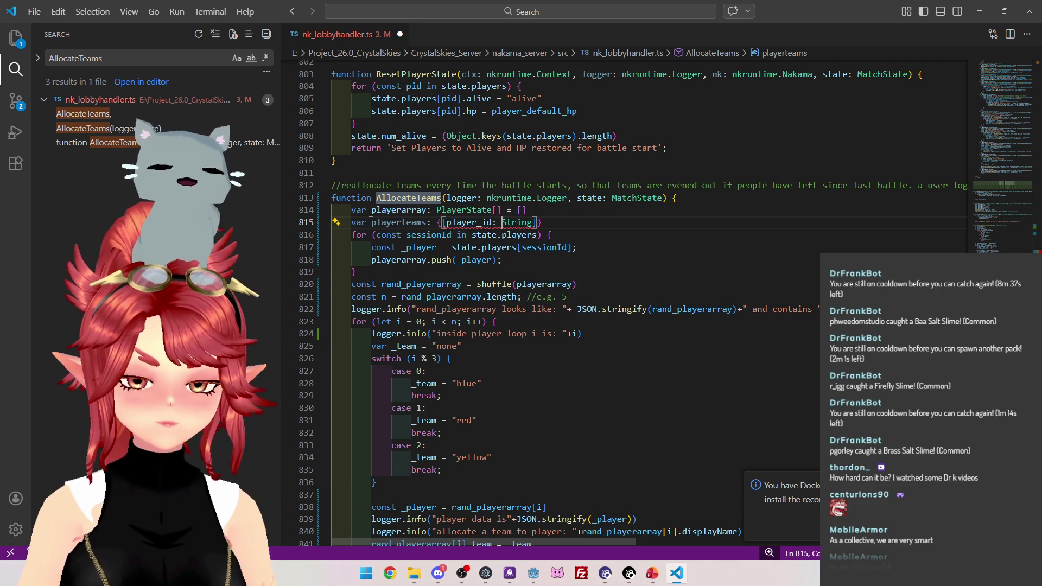
key(Right)
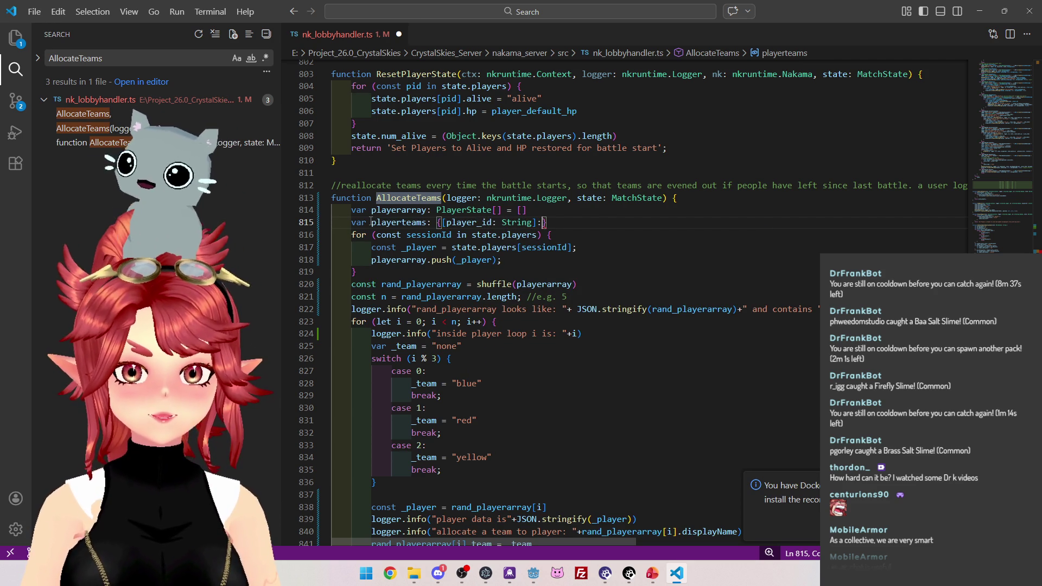
text(: )
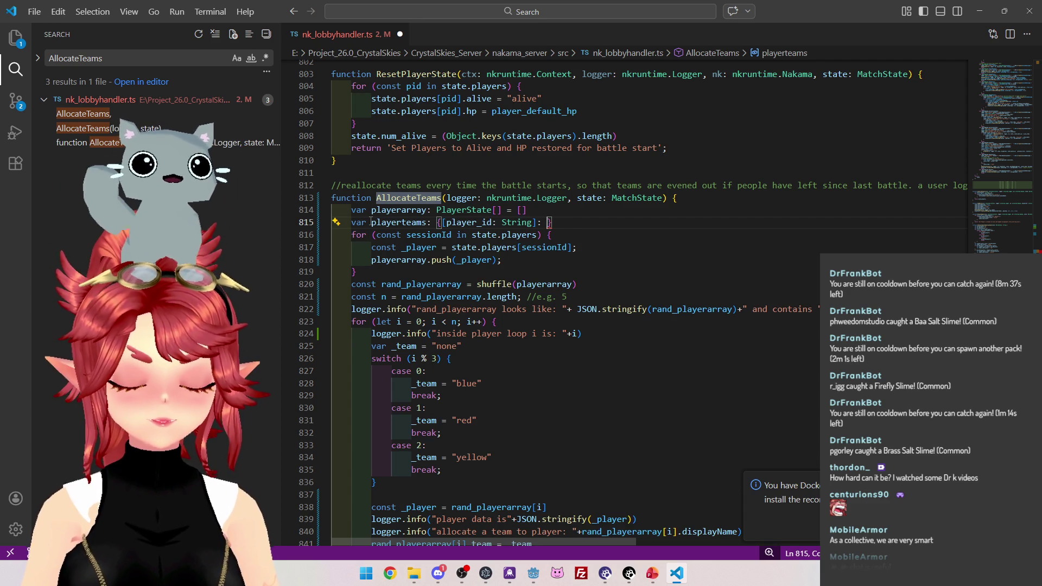
text(string)
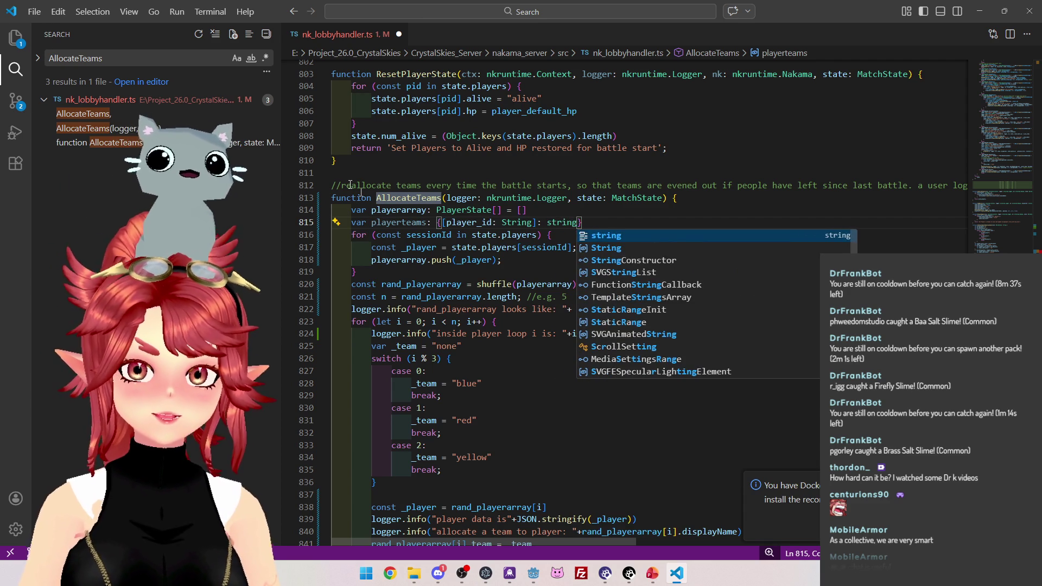
click(556, 249)
click(562, 222)
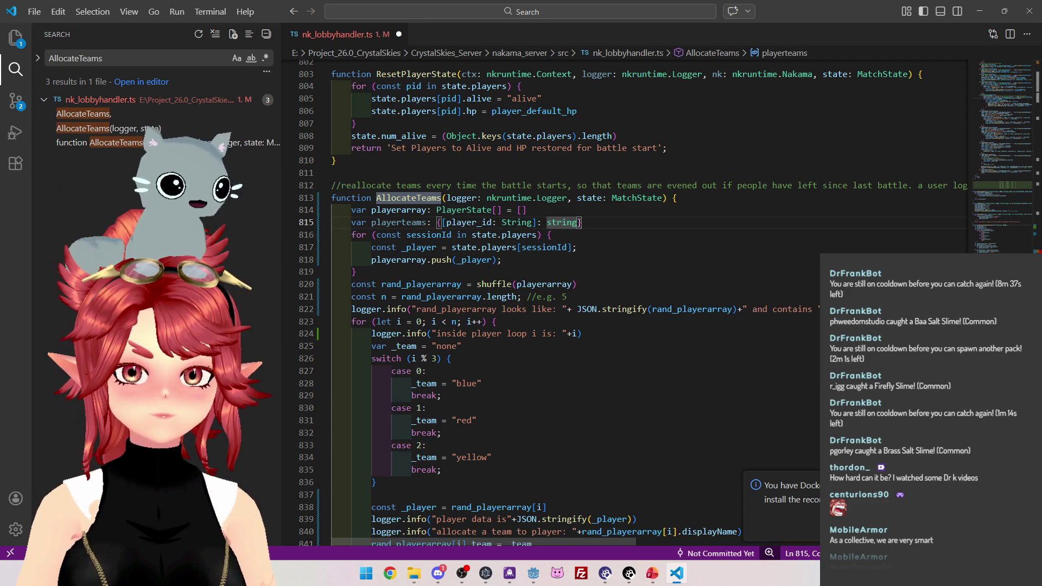
key(ctrl+space)
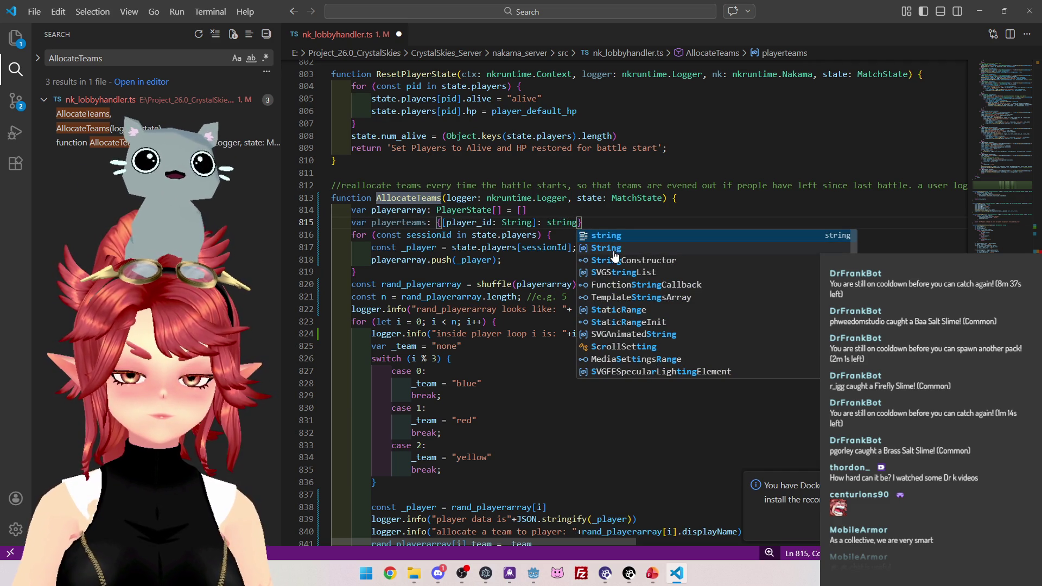
click(614, 251)
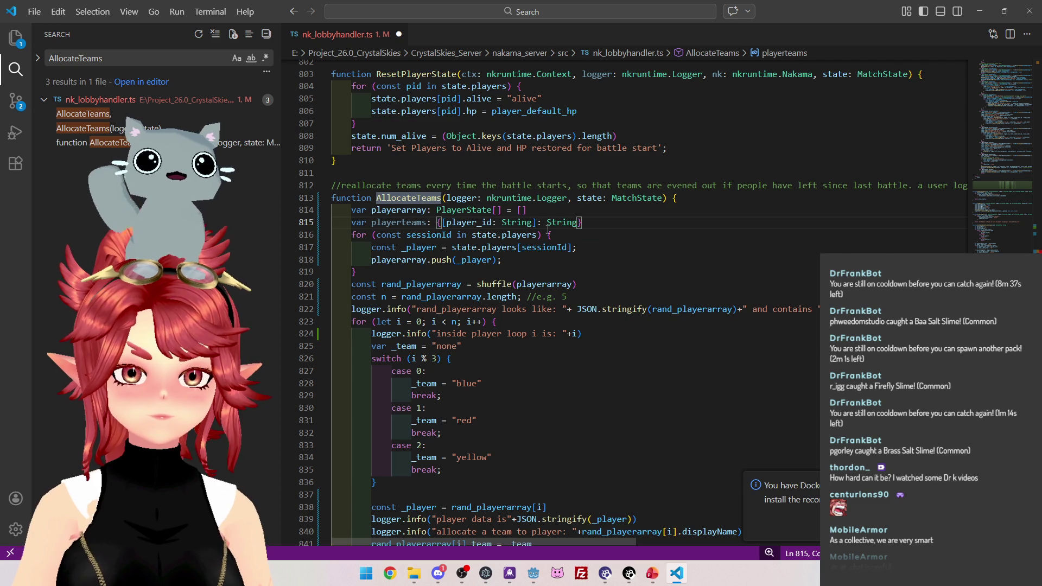
Change both types in the playerteams declaration to lowercase string.
scroll(547, 230, down, 4)
scroll(548, 229, down, 5)
scroll(550, 229, down, 4)
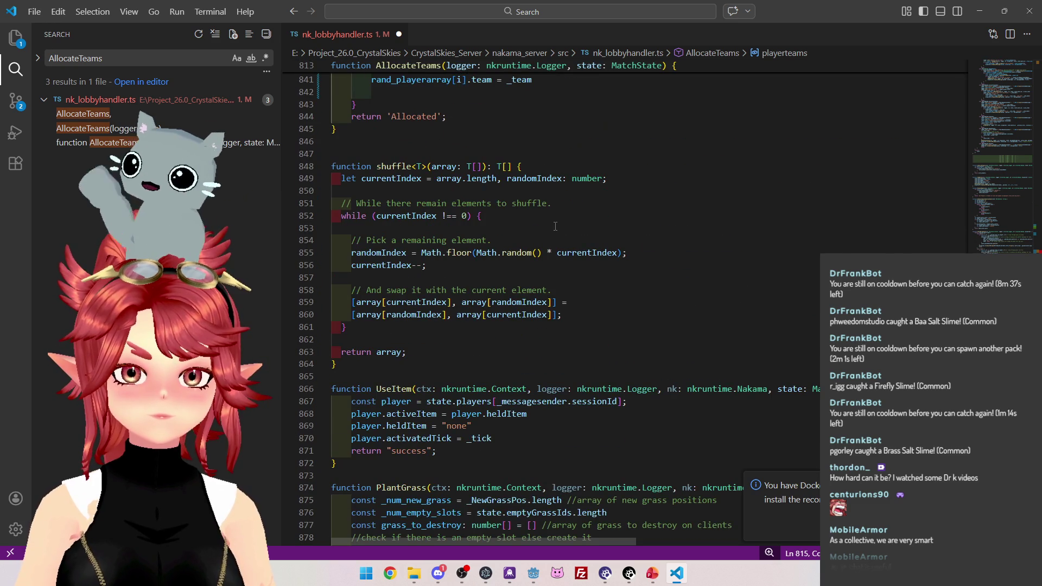
scroll(754, 523, down, 5)
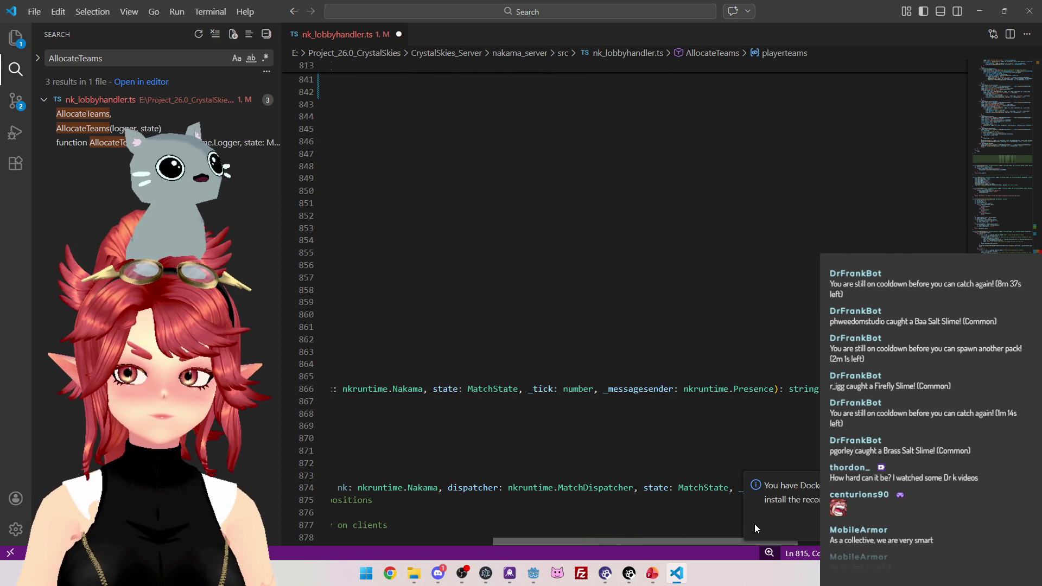
scroll(754, 523, up, 10)
scroll(558, 316, up, 4)
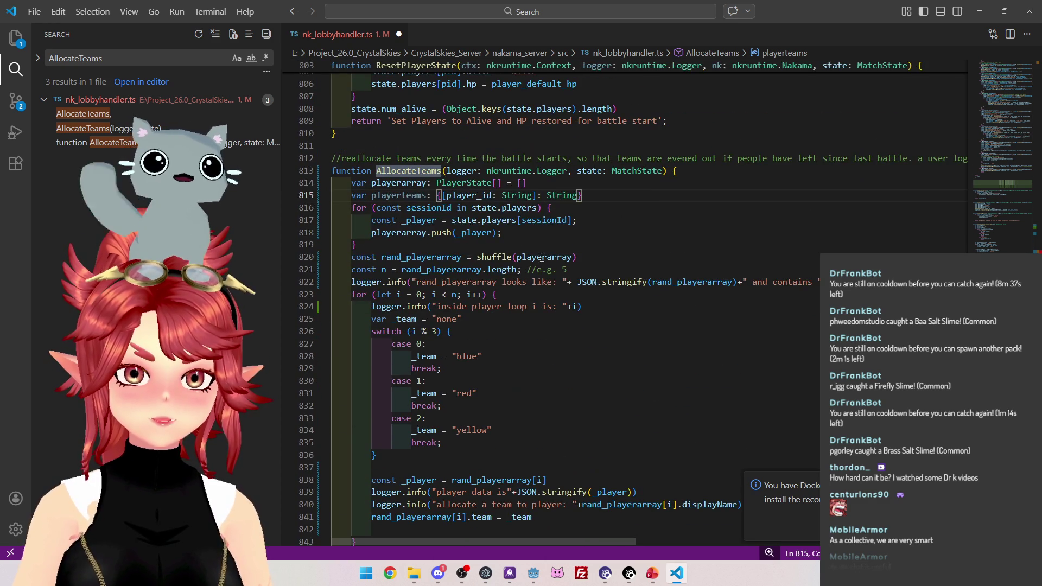
double_click(557, 195)
text(string)
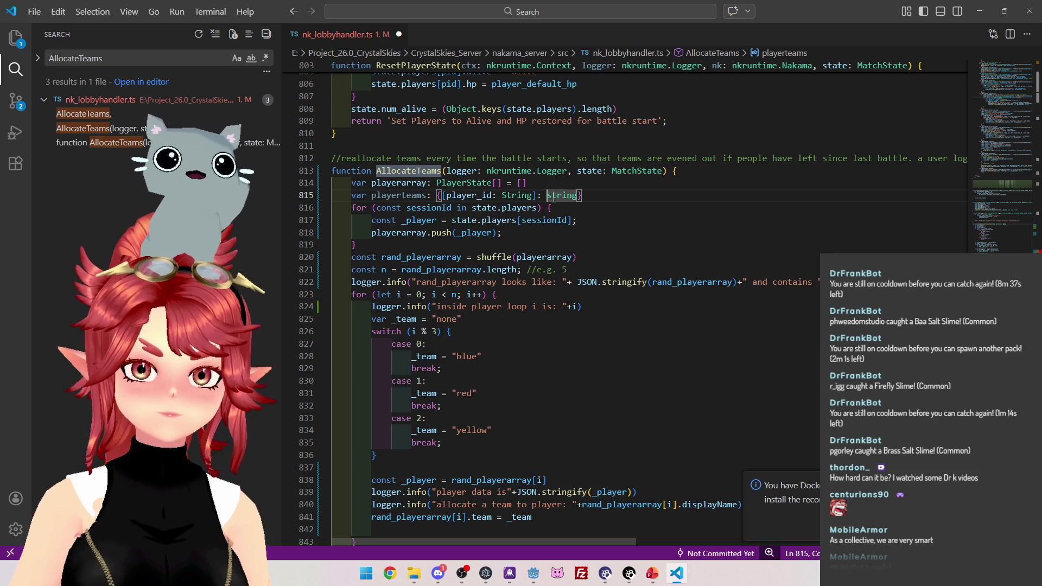
key(BackSpace)
text(s)
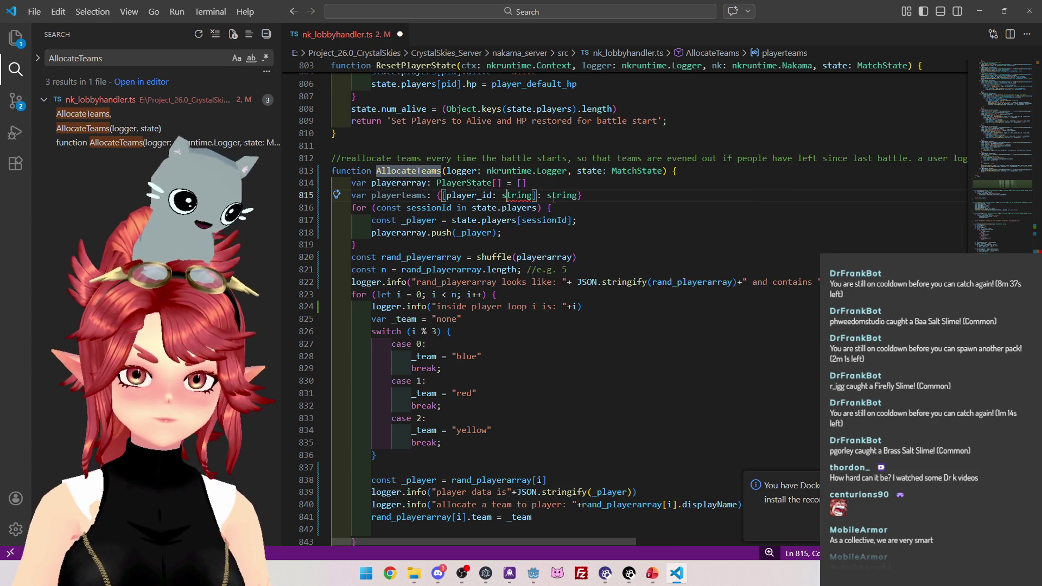
click(622, 194)
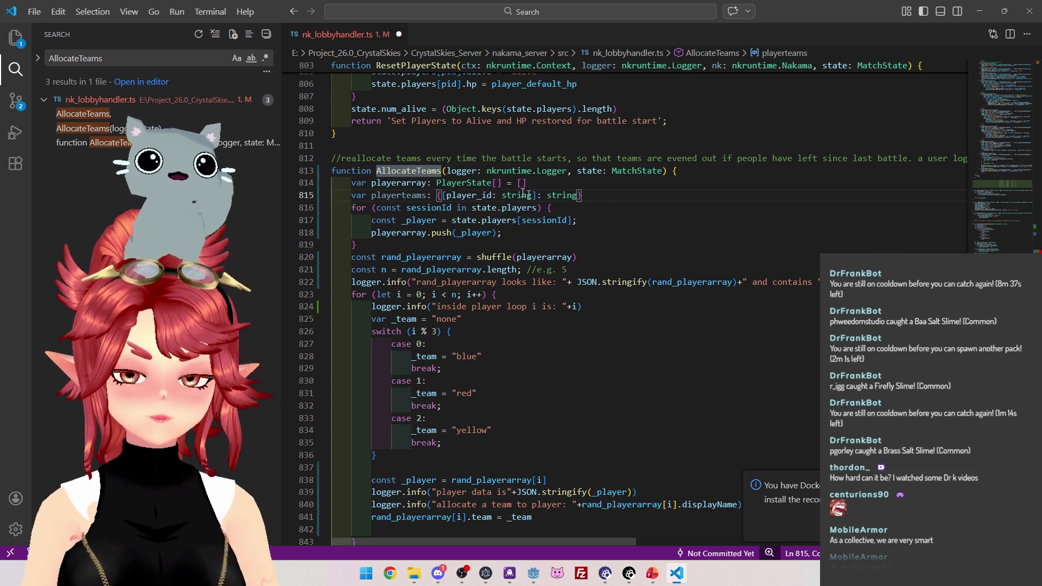
Check the MatchState interface, then jump to the AllocateTeams call at line 488.
scroll(557, 195, up, 5)
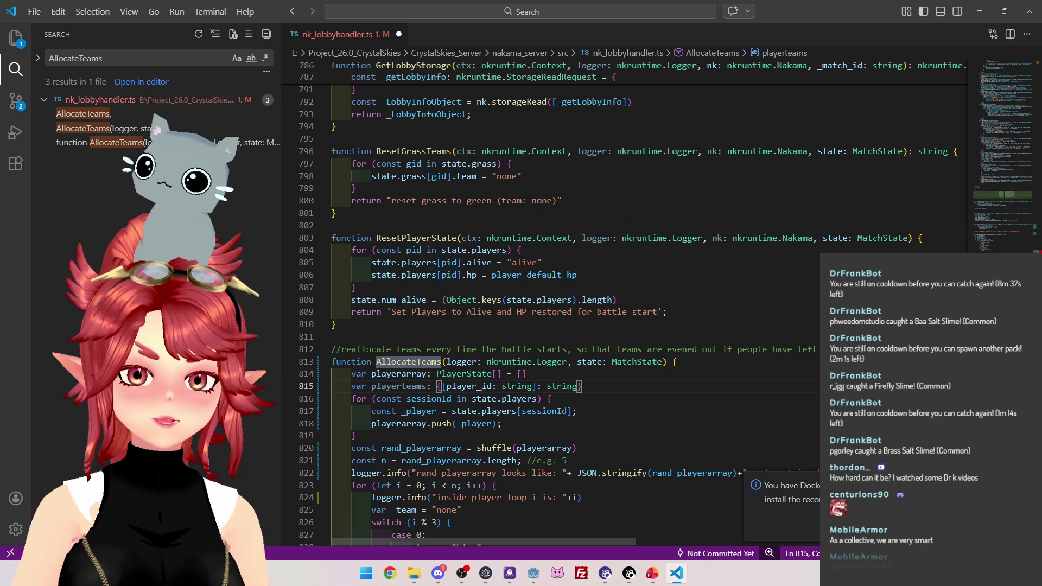
drag(1035, 390, 1024, 99)
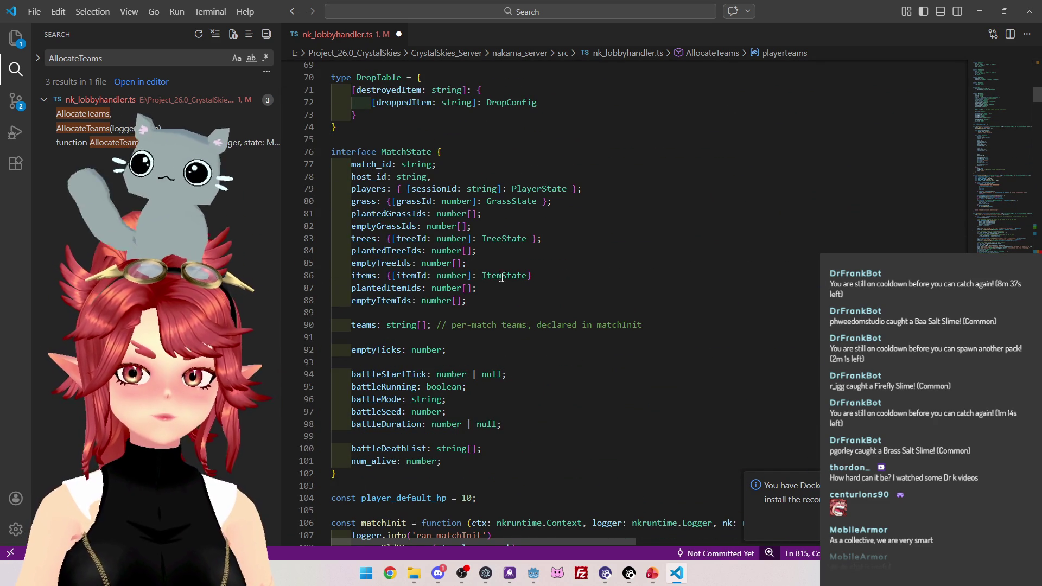
scroll(508, 274, down, 7)
scroll(510, 274, down, 8)
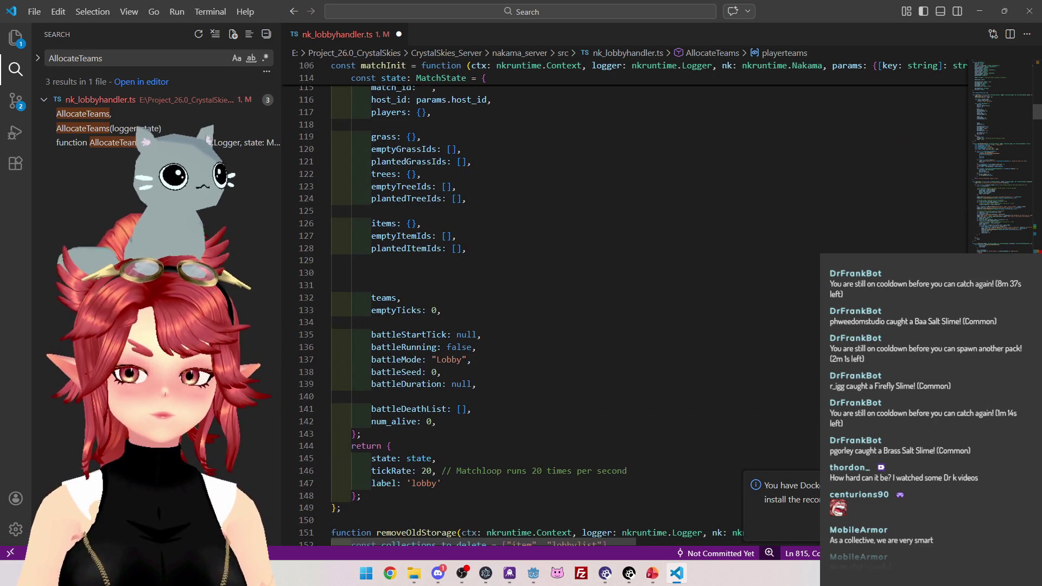
click(87, 128)
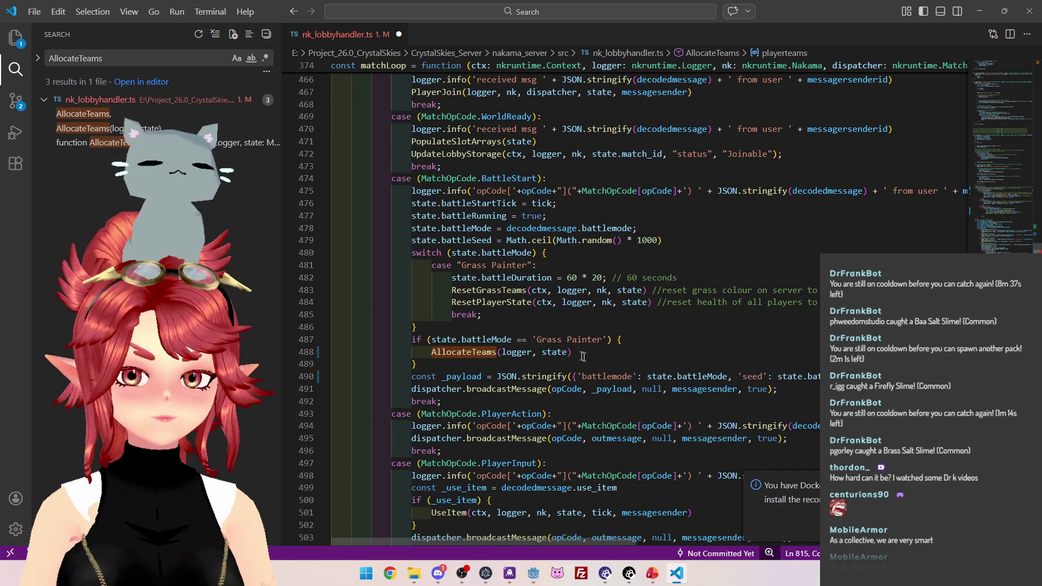
Initialise playerteams to {} and start a playerteams[ entry on line 842.
ctrl+click(484, 355)
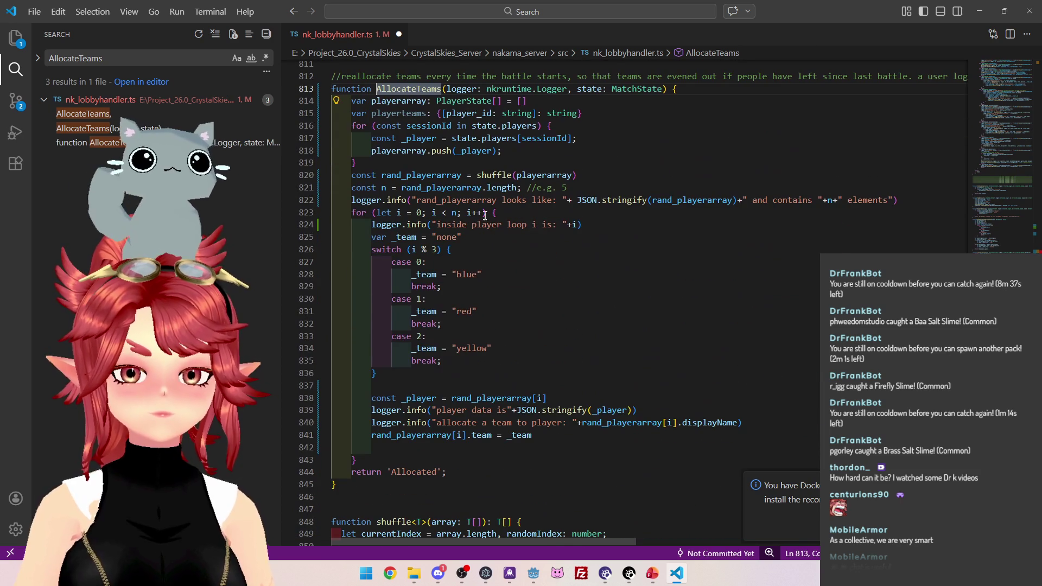
key(Down)
key(Down)
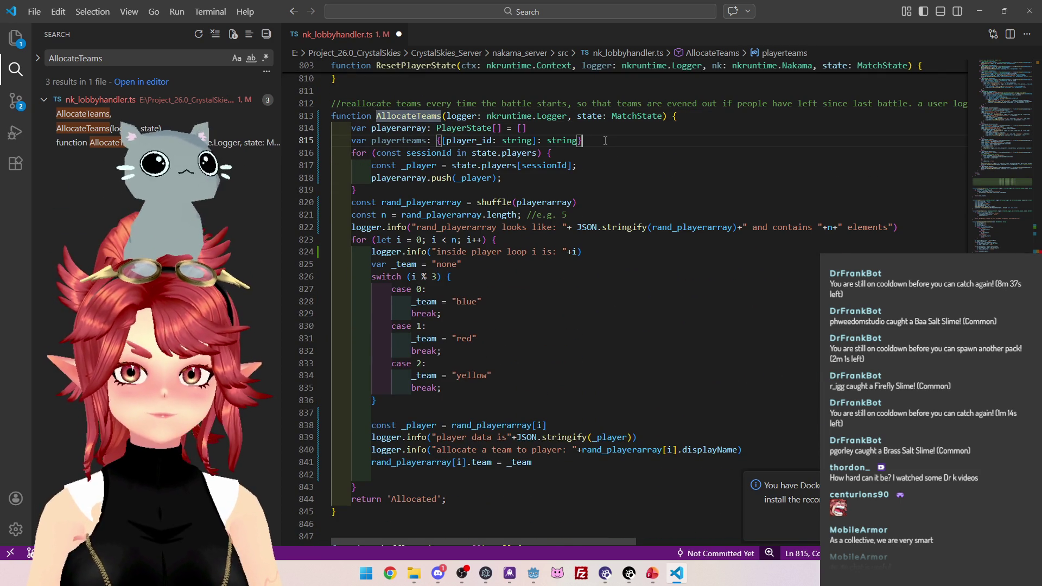
text( = {})
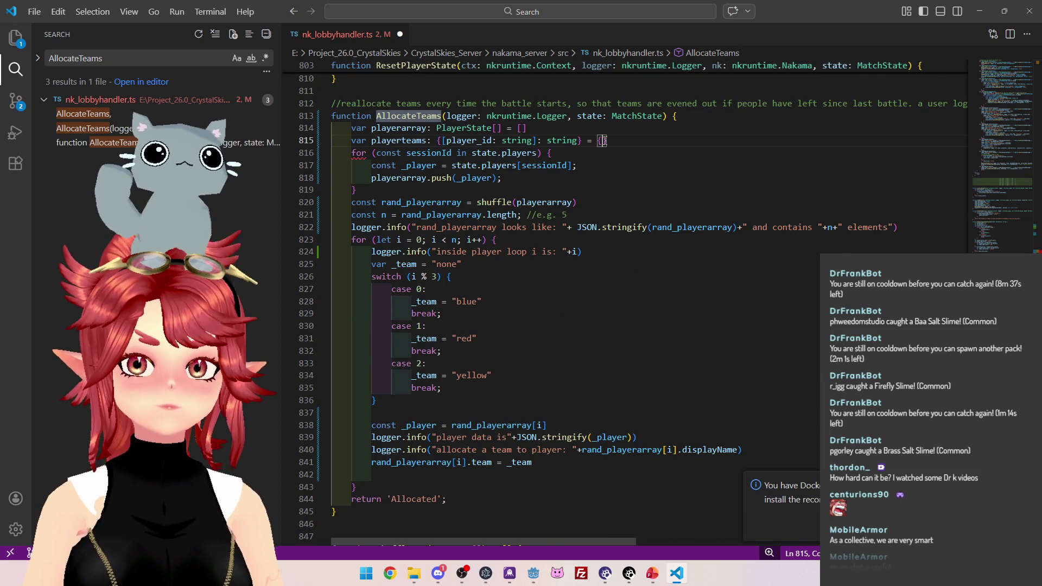
double_click(382, 141)
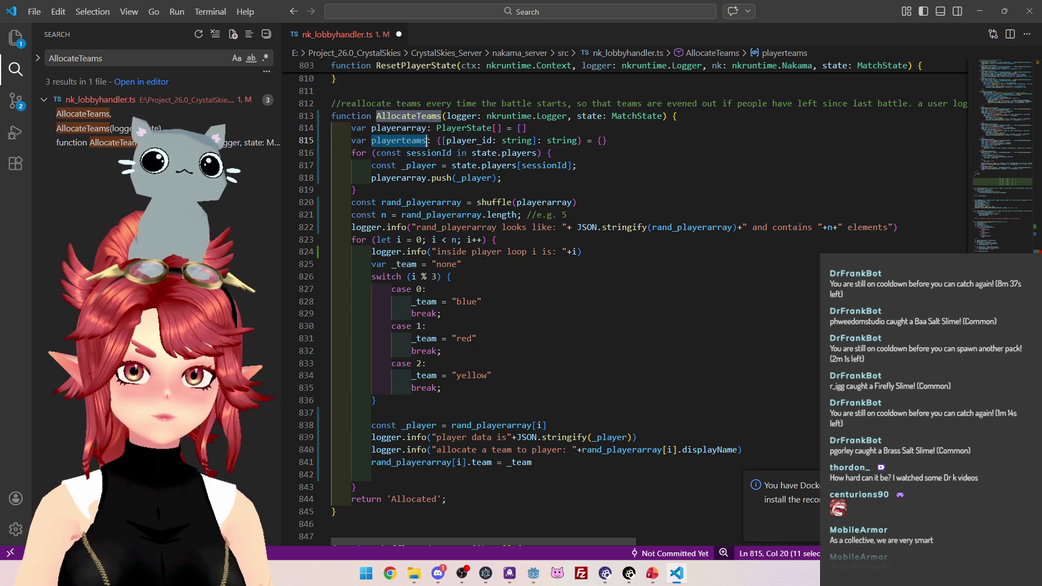
key(ctrl+c)
click(492, 477)
key(ctrl+v)
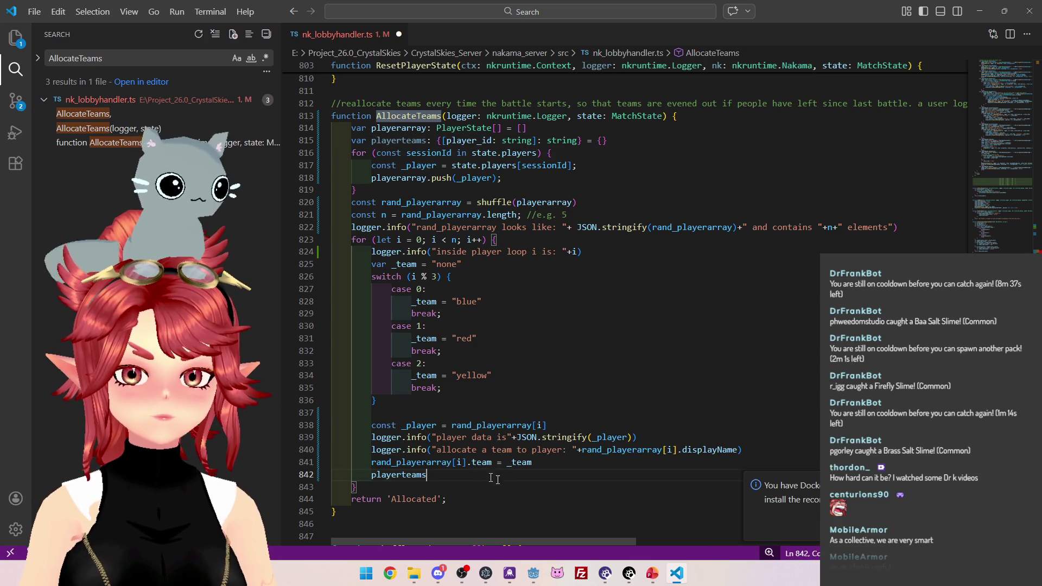
text([)
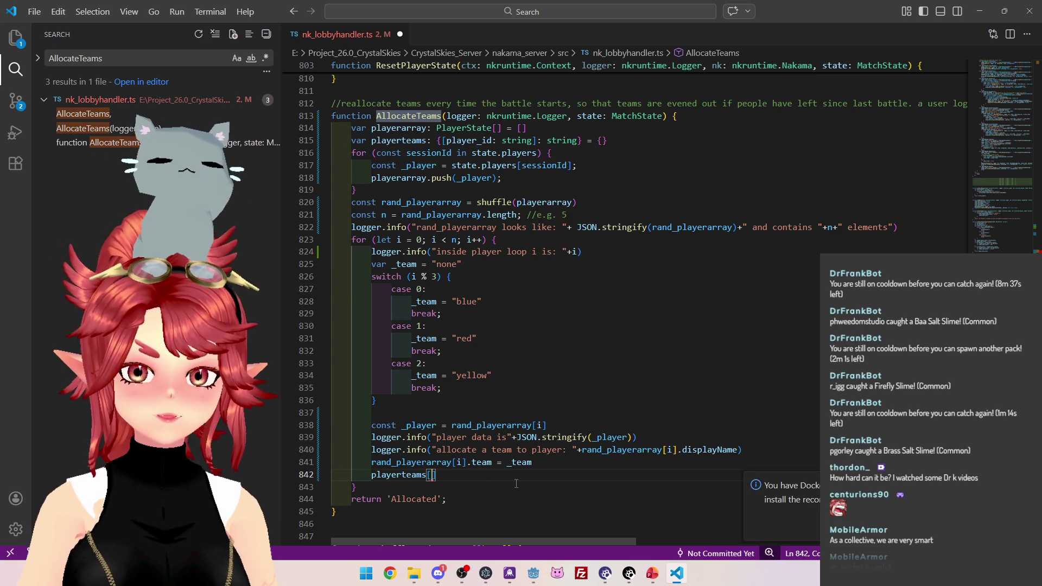
Insert a line above reading const player_id = rand_playerarray[i].
click(545, 464)
key(Return)
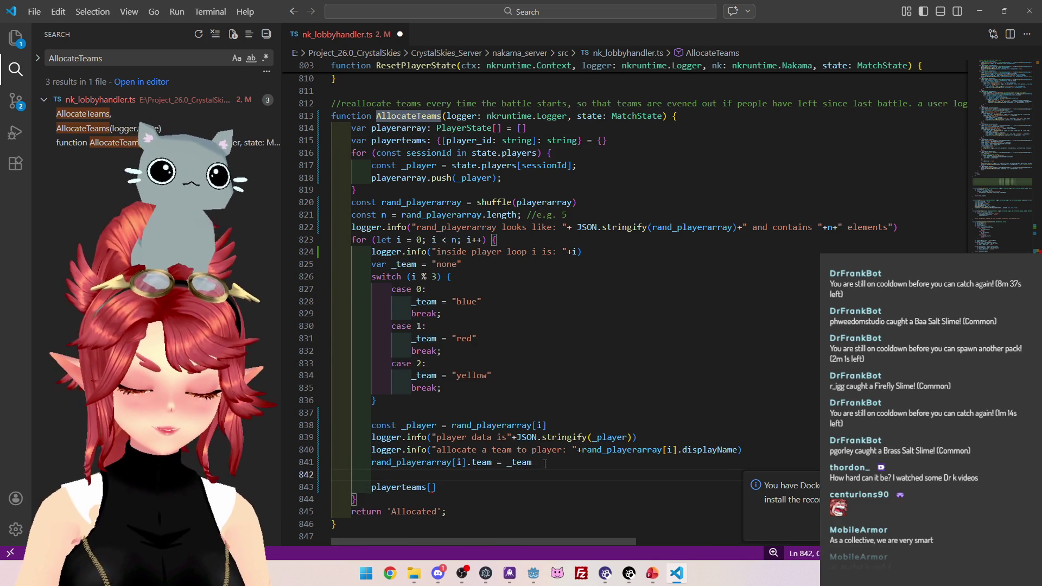
text(const )
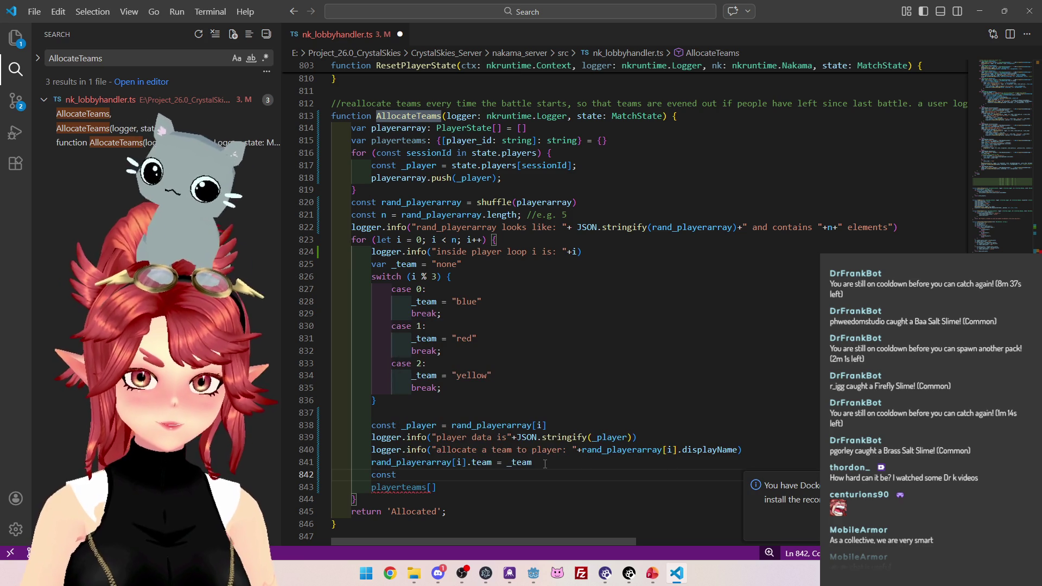
text(player_id =)
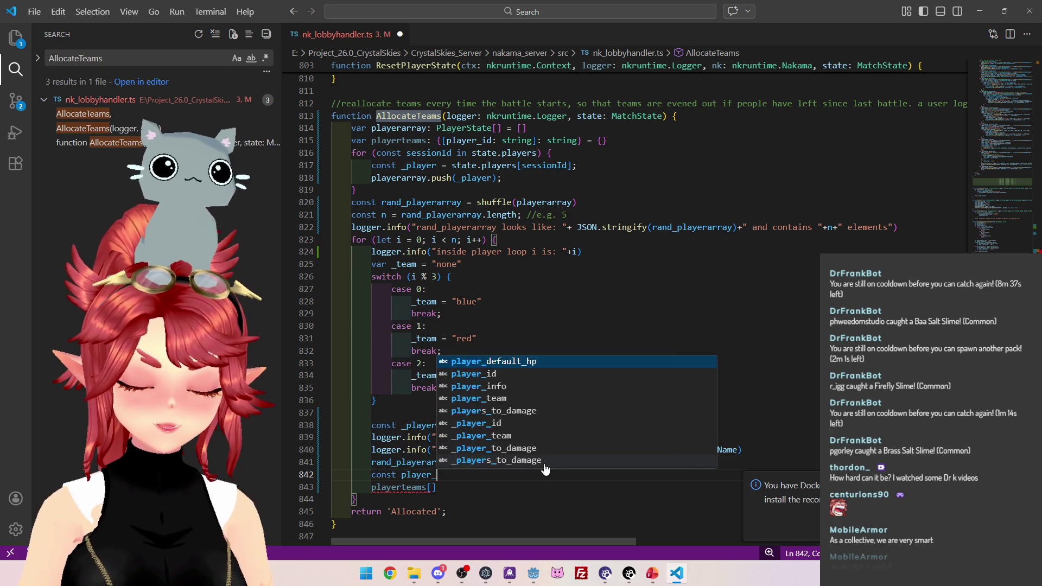
drag(370, 462, 464, 462)
key(ctrl+c)
click(464, 474)
key(ctrl+v)
text(])
Extend the player_id line with .presence.userId via autocomplete.
key(Right)
text(.p)
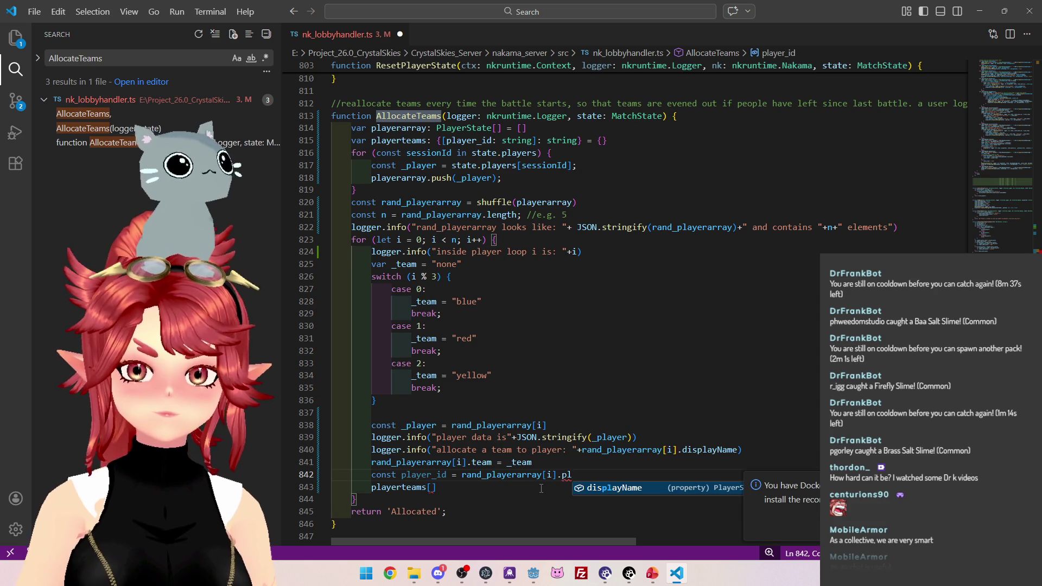
key(BackSpace)
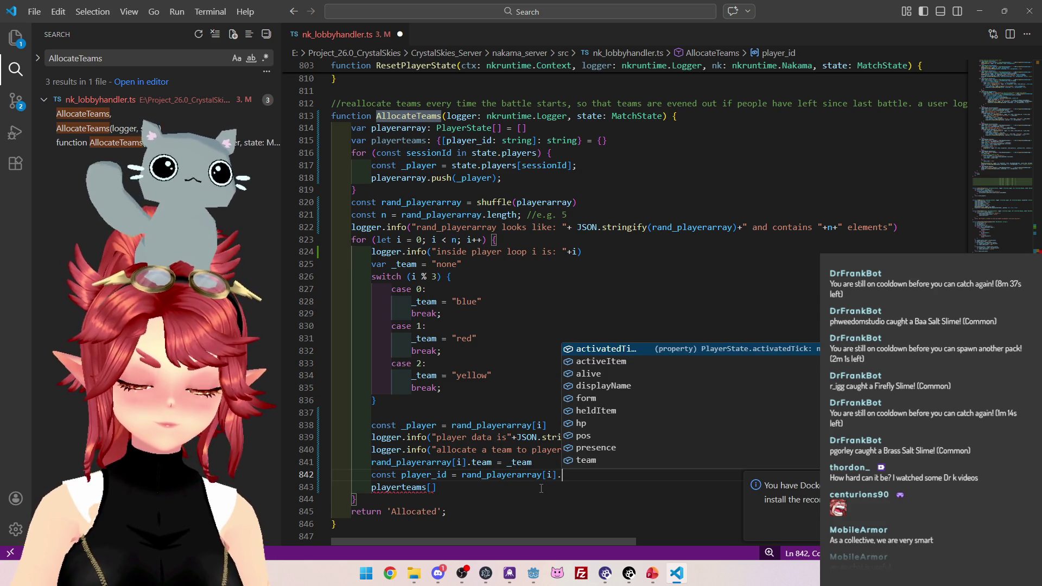
text(p)
key(Down)
key(Return)
text(.)
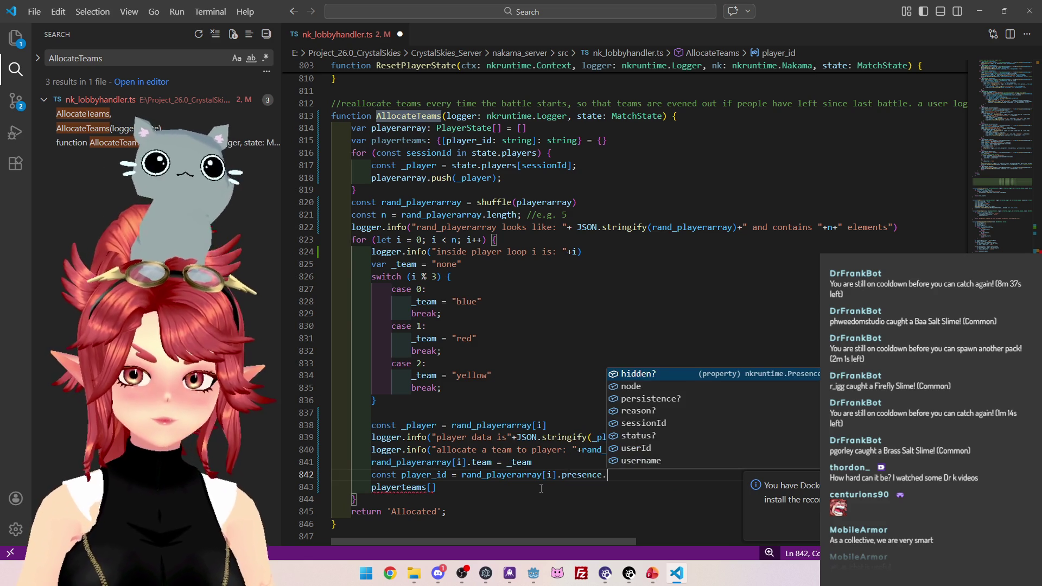
key(Down)
key(Down)
key(Down)
key(Return)
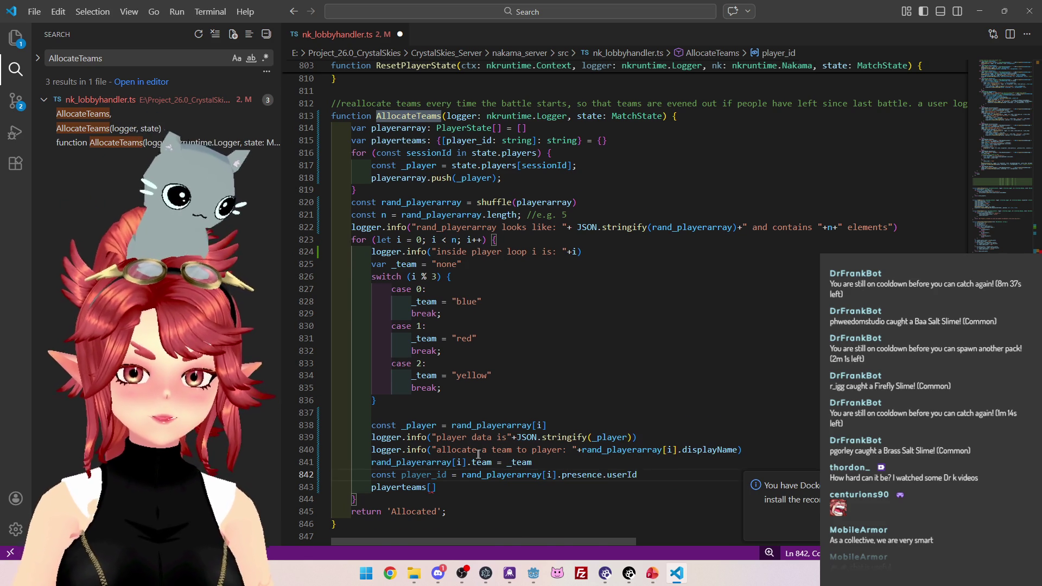
Finish the assignment as playerteams[player_id] = _team.
scroll(480, 459, down, 1)
drag(402, 447, 446, 447)
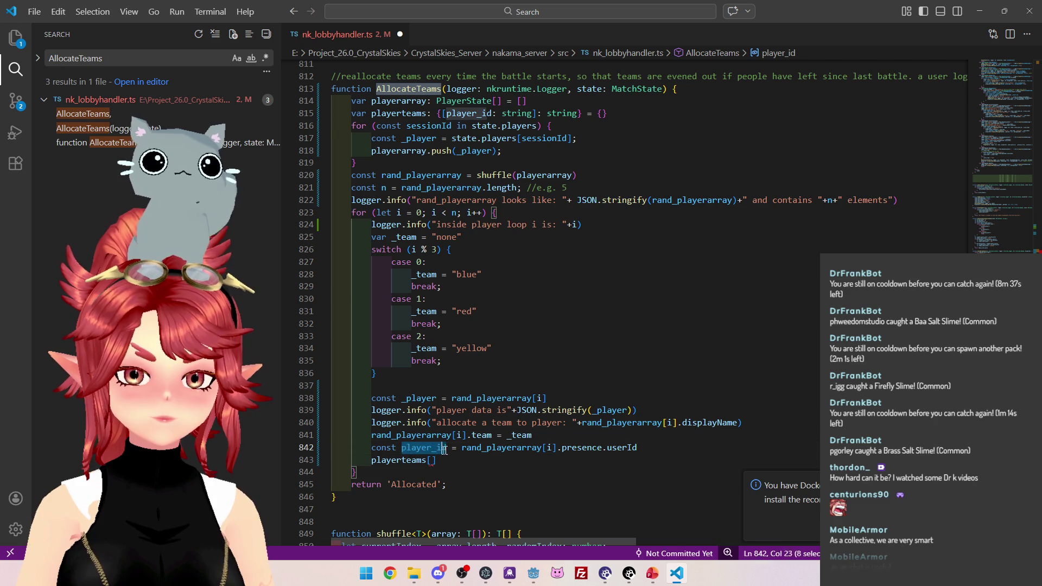
key(ctrl+c)
click(433, 460)
key(ctrl+v)
text(].)
scroll(507, 434, up, 2)
scroll(508, 434, down, 2)
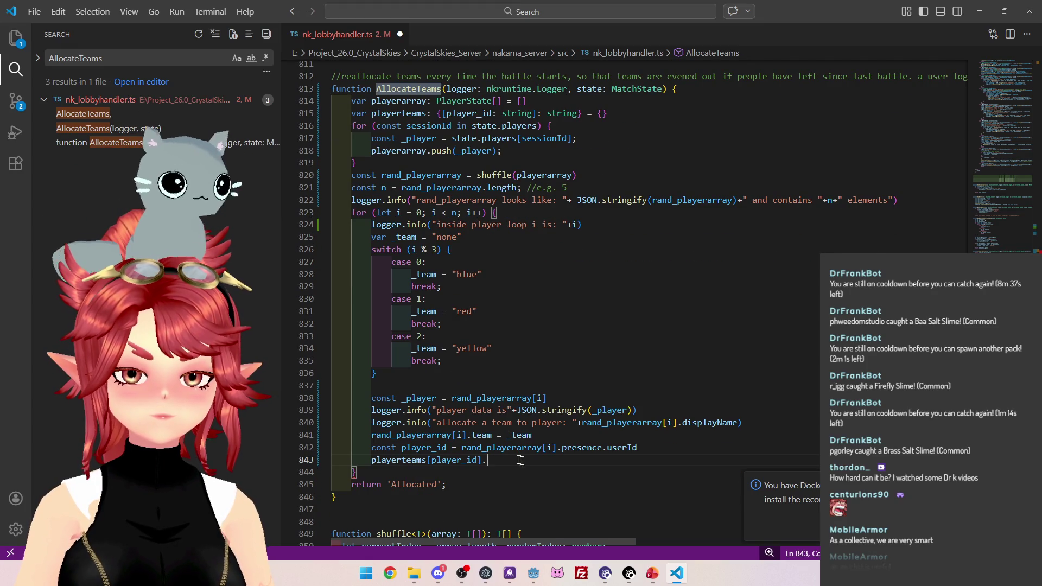
key(BackSpace)
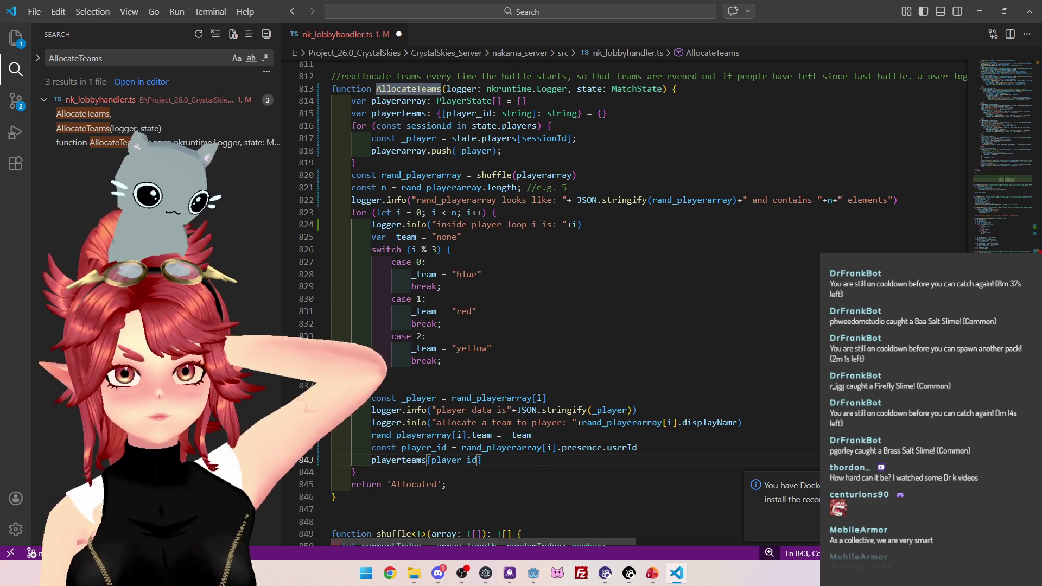
text( = )
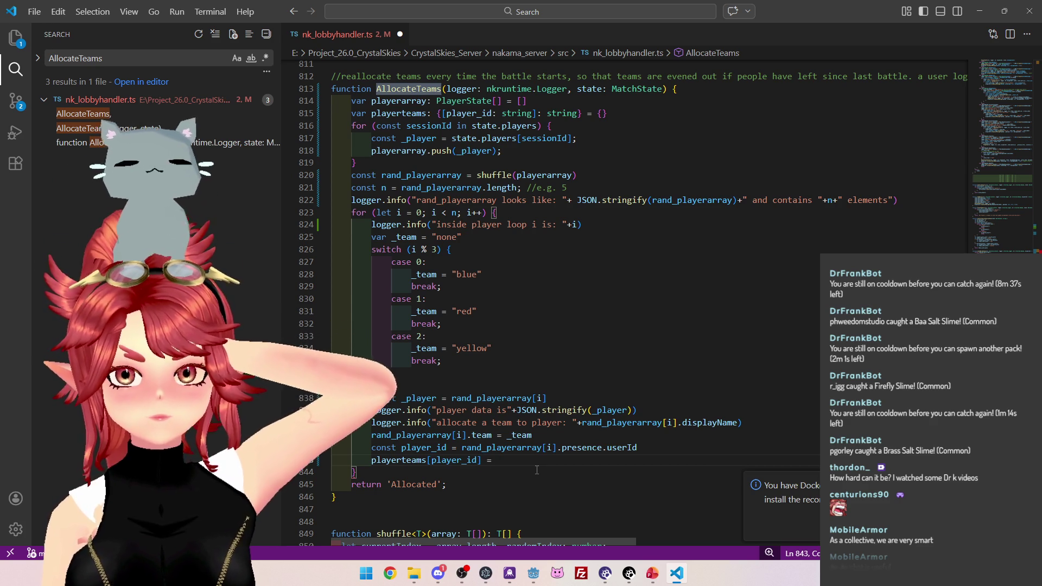
text(_tea)
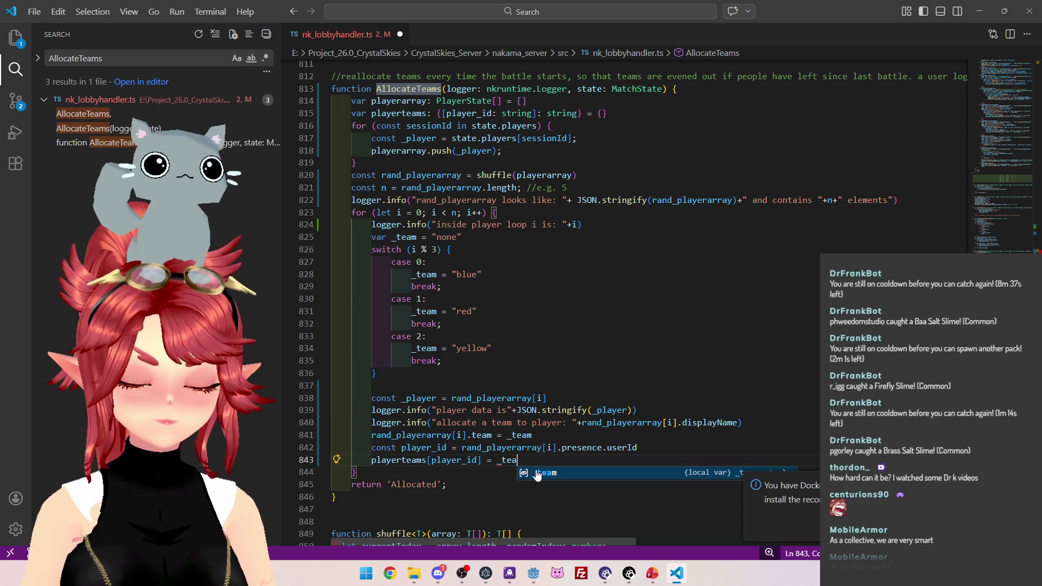
key(Tab)
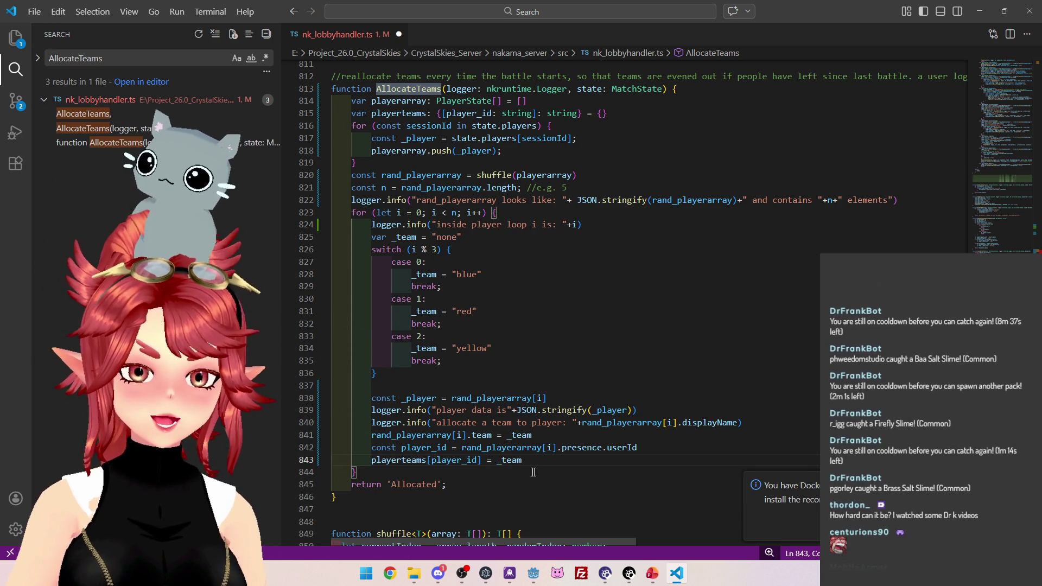
Select playerteams, then select the returned 'Allocated' string for replacement.
key(alt+Tab)
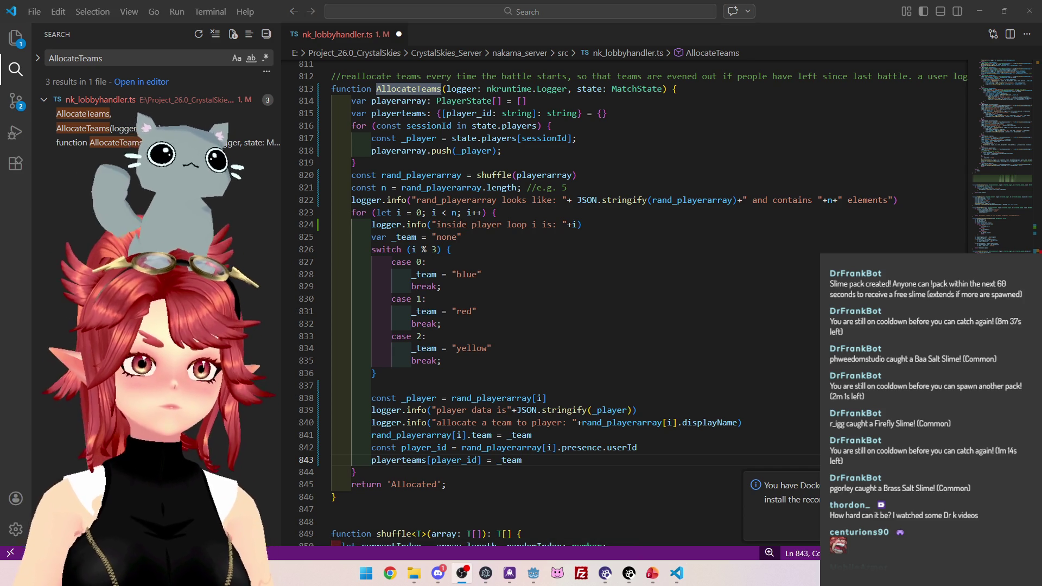
click(559, 482)
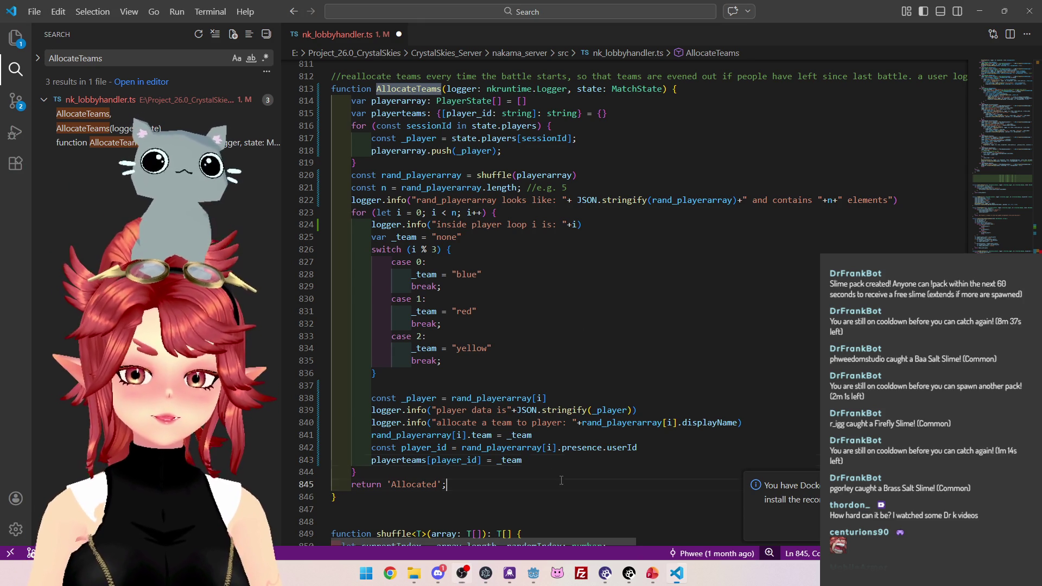
scroll(521, 461, down, 1)
click(522, 433)
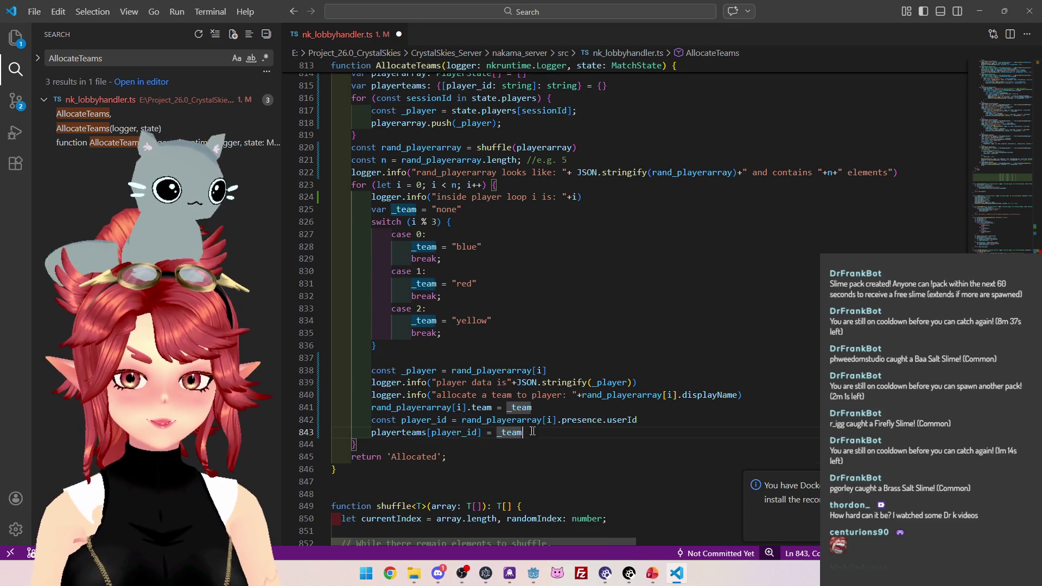
scroll(372, 433, up, 2)
drag(371, 168, 427, 168)
scroll(437, 402, down, 5)
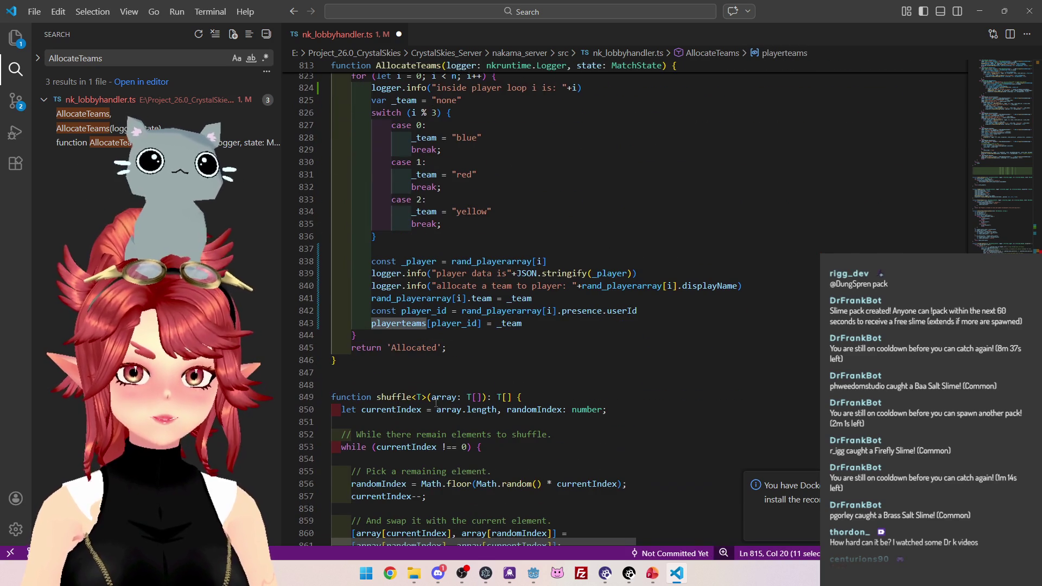
drag(388, 348, 444, 347)
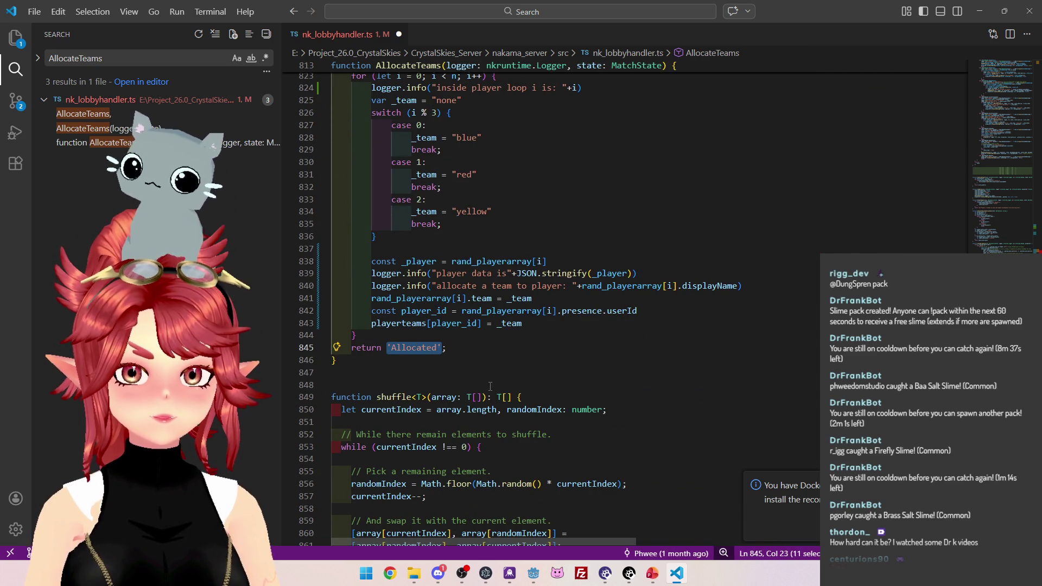
Replace return 'Allocated' with return playerteams.
key(ctrl+v)
key(Up)
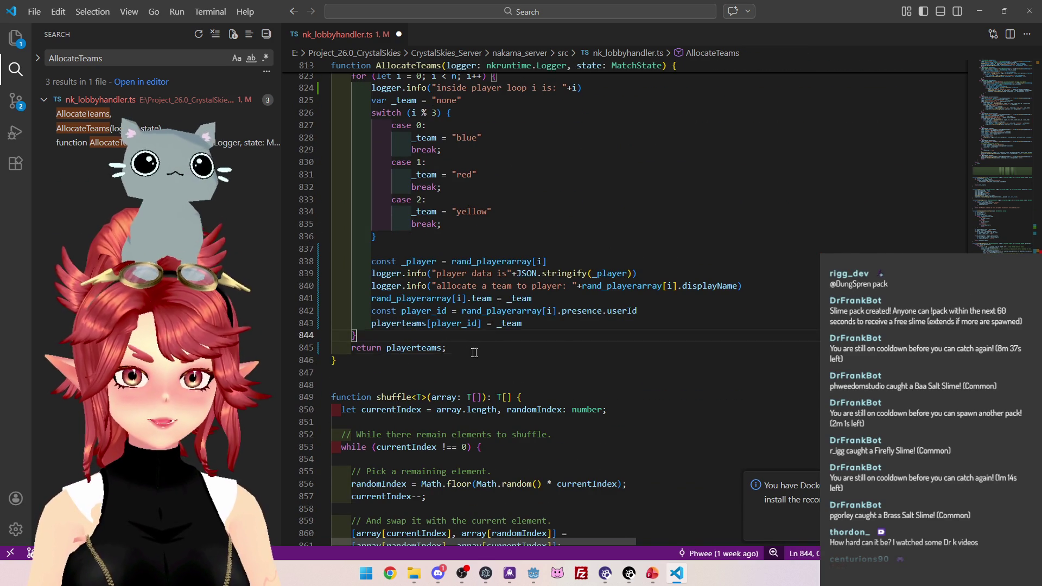
scroll(472, 350, up, 5)
scroll(465, 158, down, 2)
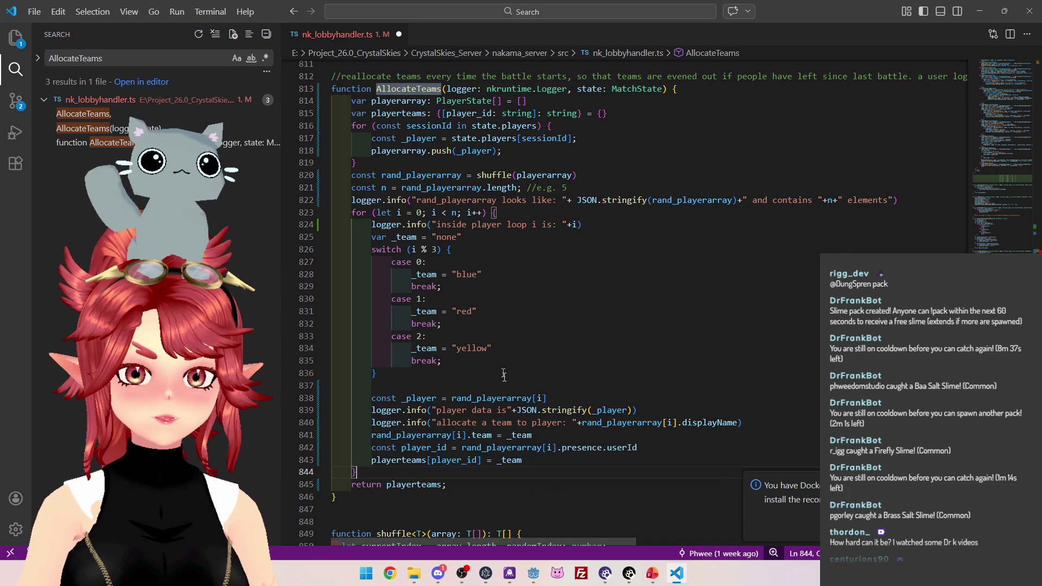
scroll(408, 465, up, 3)
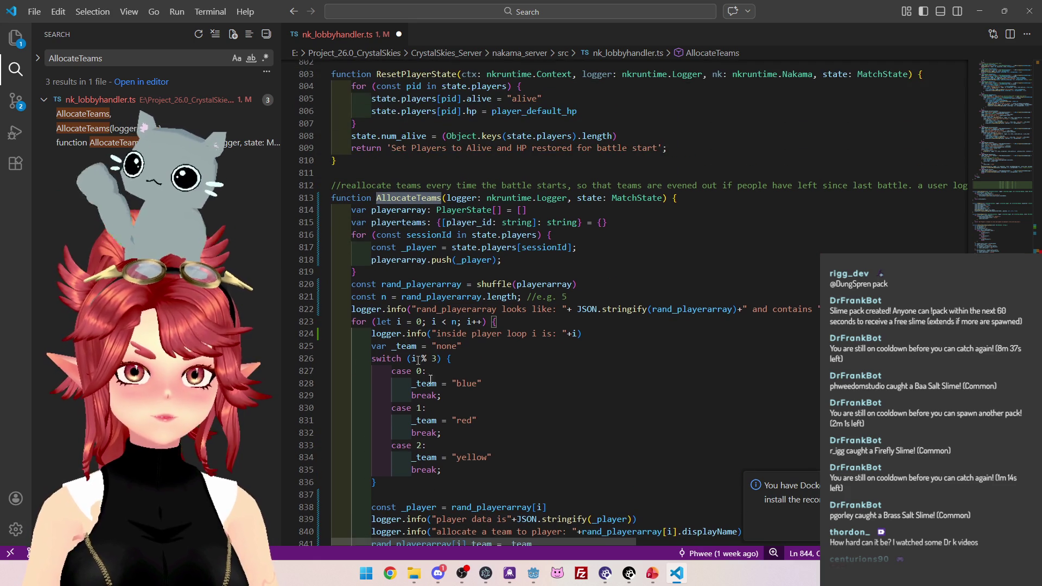
Give AllocateTeams the return type {[player_id: string]: string}, copied from the playerteams declaration.
mouse_move(490, 544)
mouse_down()
mouse_move(733, 543)
mouse_move(640, 336)
mouse_move(603, 213)
mouse_up()
click(679, 201)
text(:)
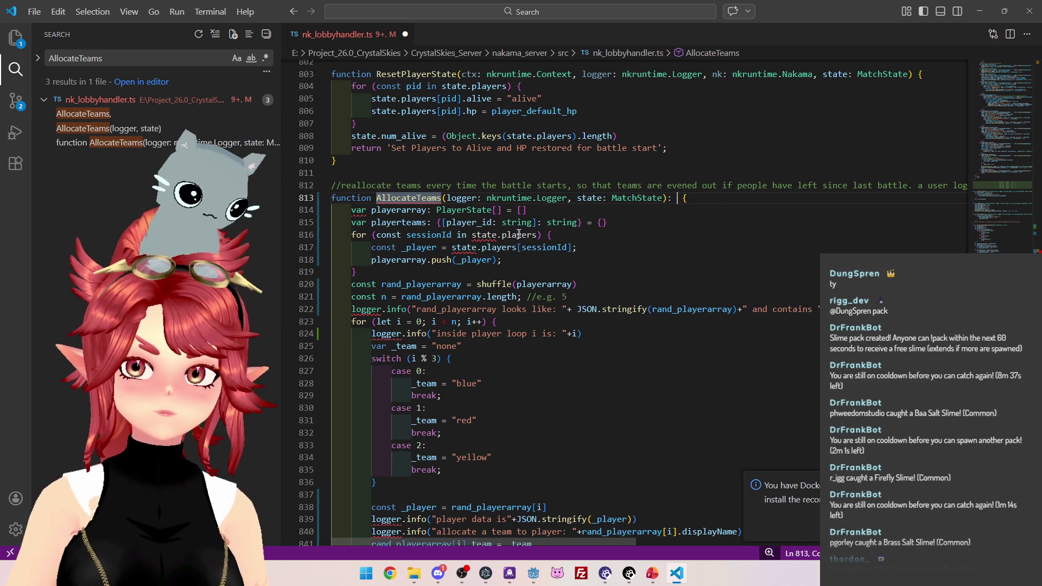
drag(436, 223, 581, 222)
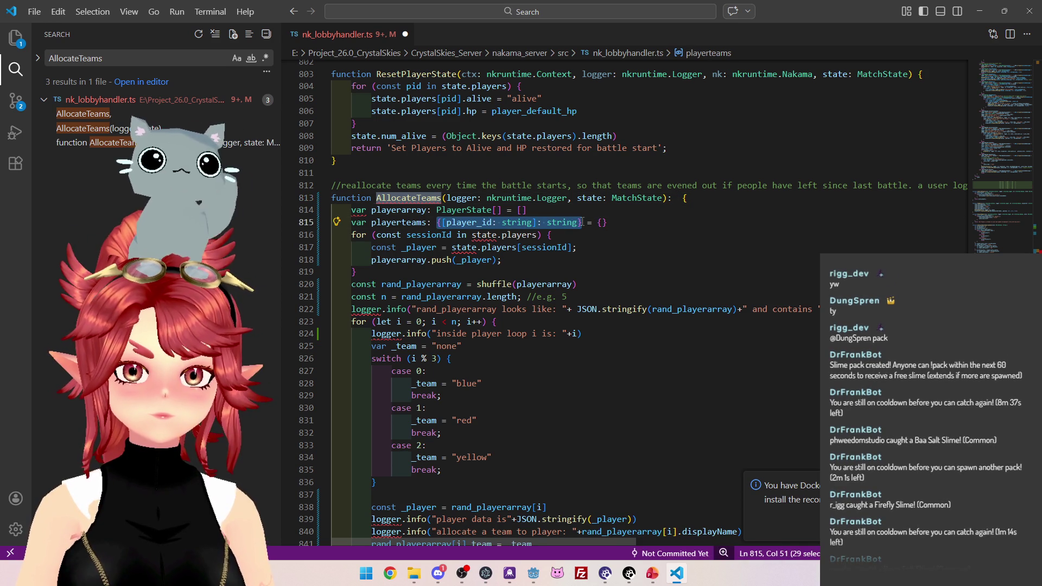
click(676, 198)
key(ctrl+v)
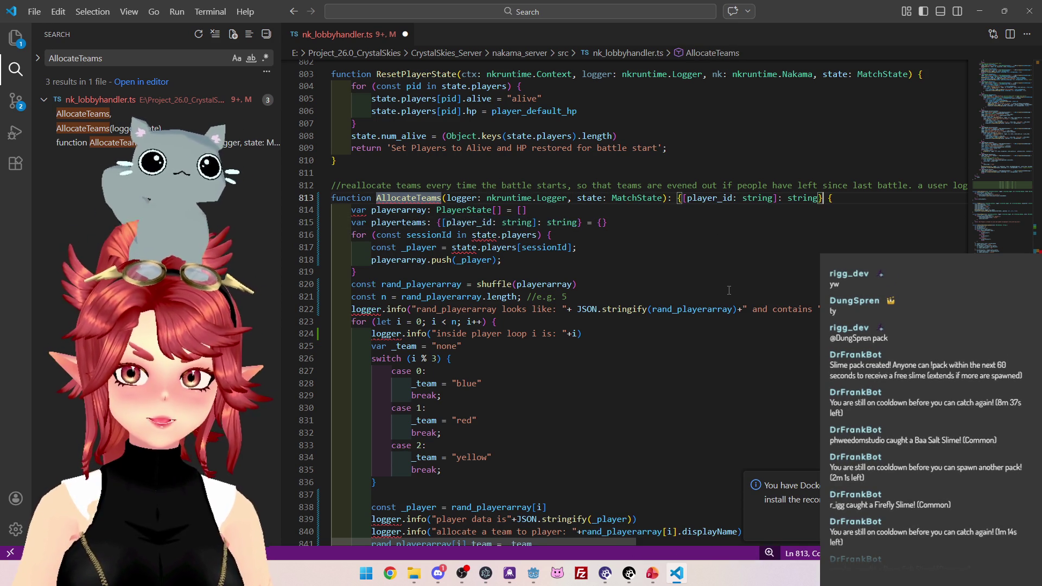
key(Down)
key(Down)
key(Down)
Save nk_lobbyhandler.ts and go to the AllocateTeams call in matchLoop.
scroll(750, 329, down, 4)
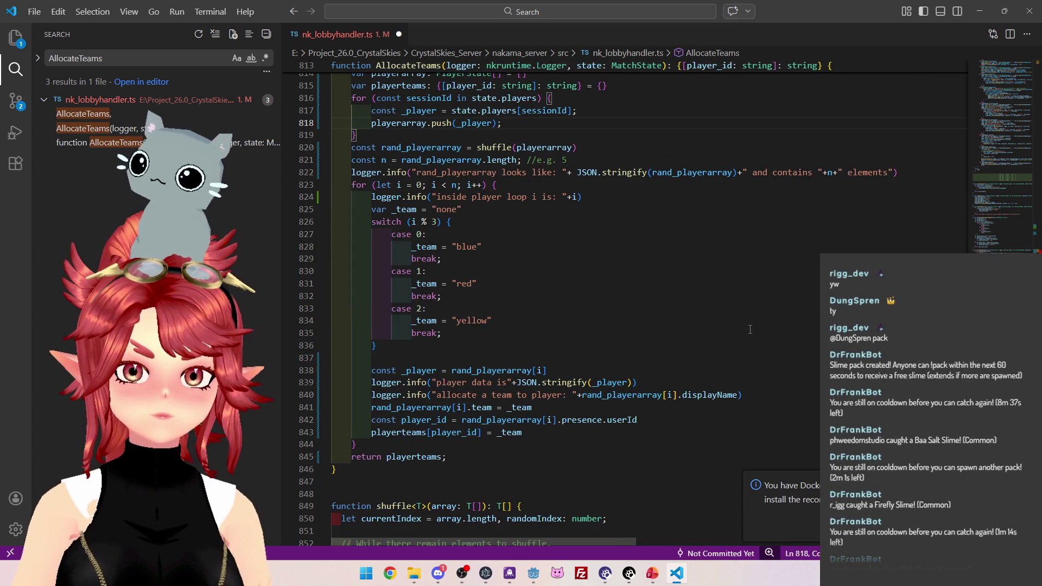
click(670, 255)
key(ctrl+s)
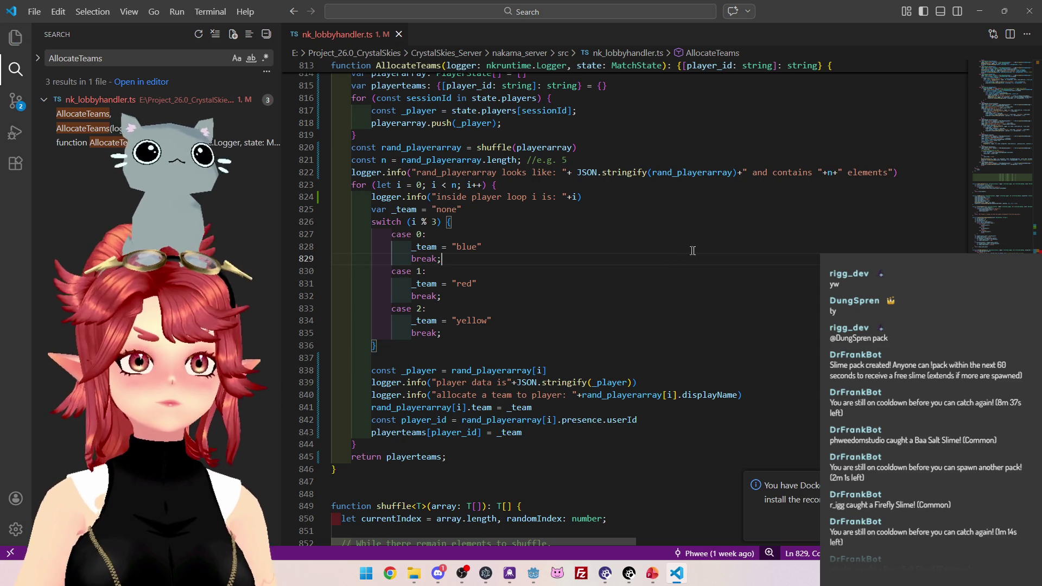
scroll(702, 244, up, 3)
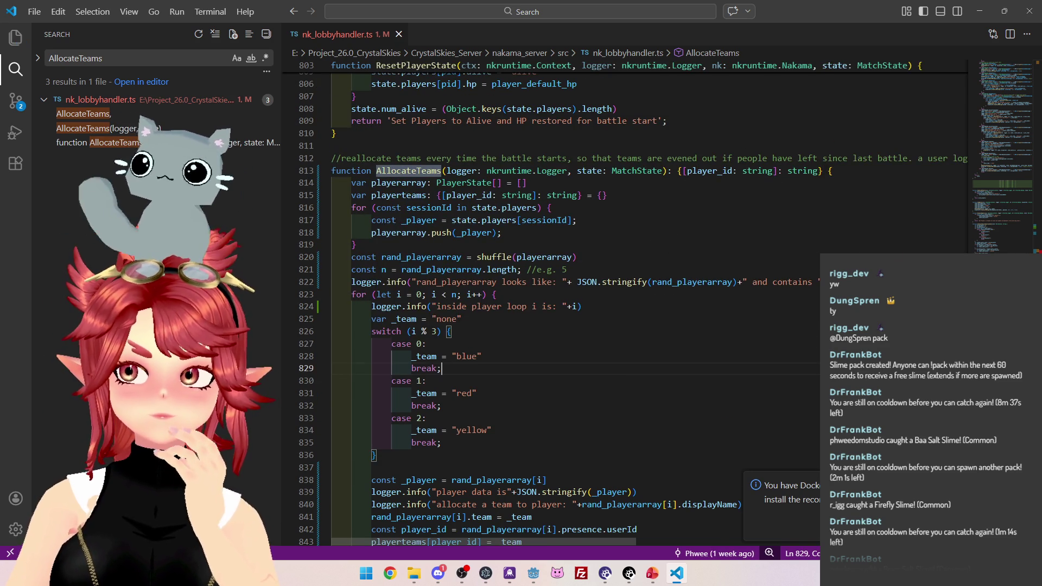
scroll(542, 304, up, 20)
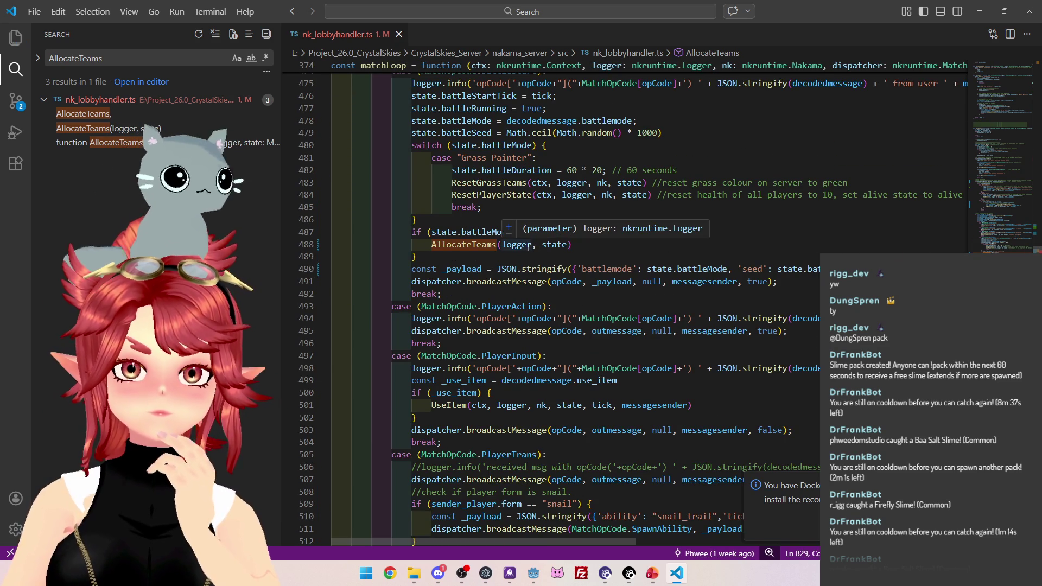
click(437, 245)
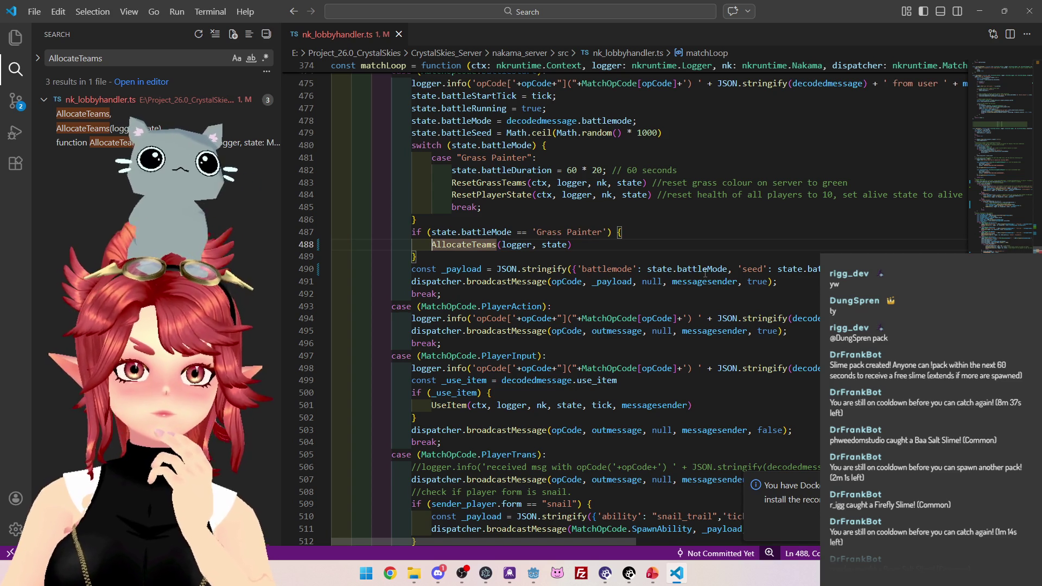
Prefix the AllocateTeams(logger, state) call on line 488 with 'const _player_teams ='.
scroll(658, 248, up, 1)
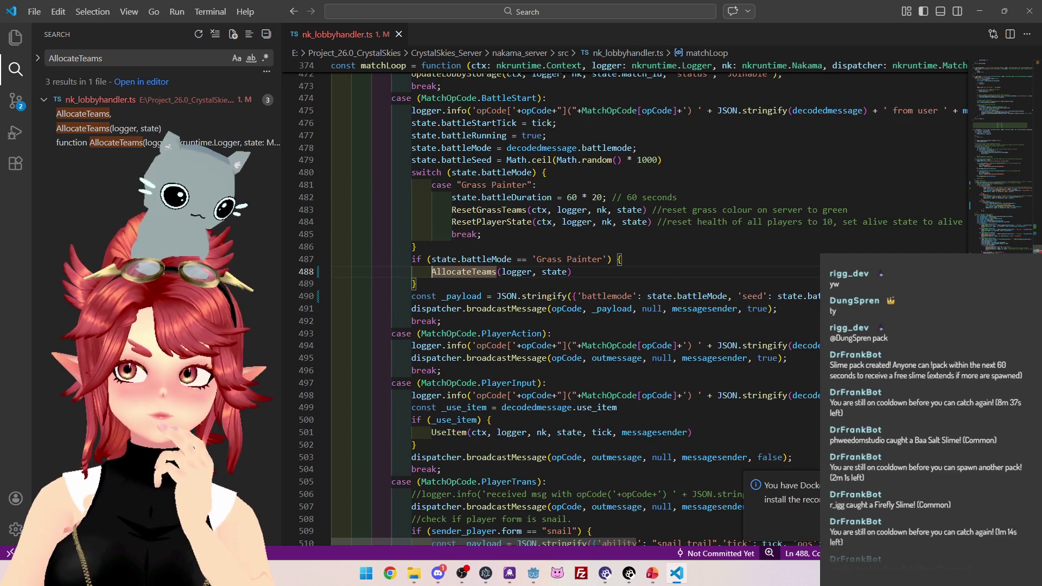
click(571, 295)
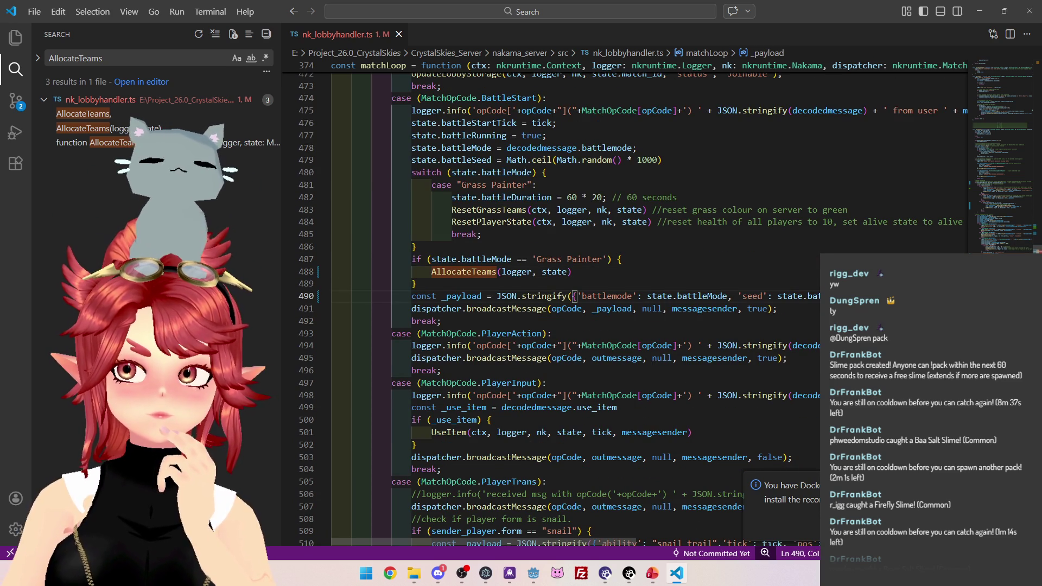
click(455, 272)
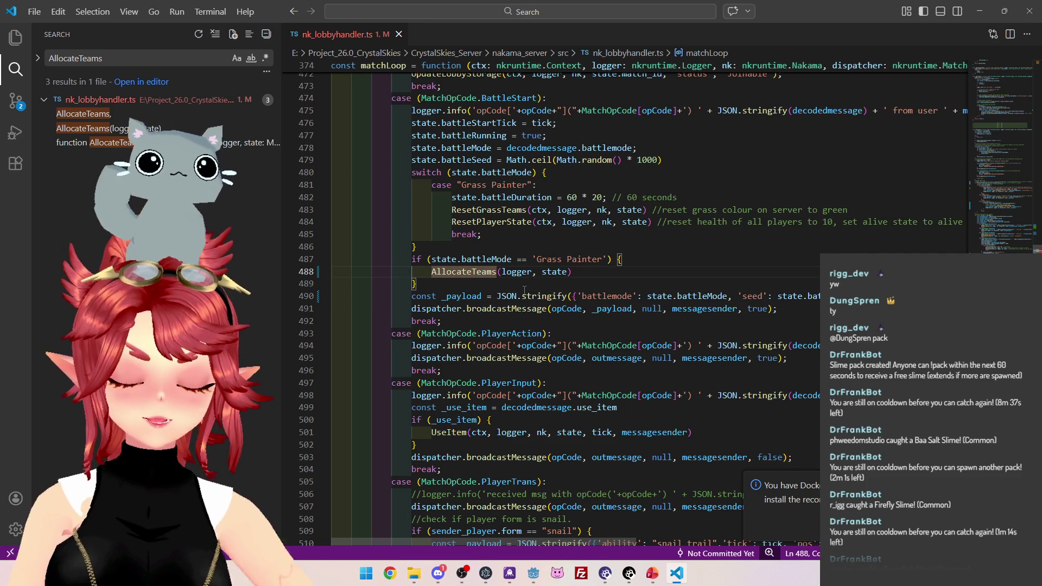
text(player_teams)
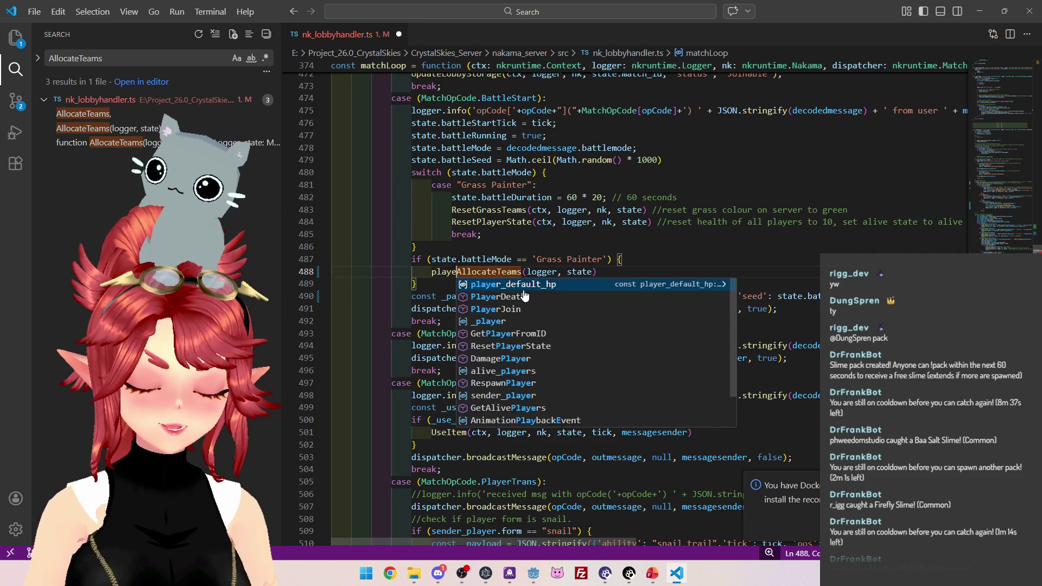
text( = )
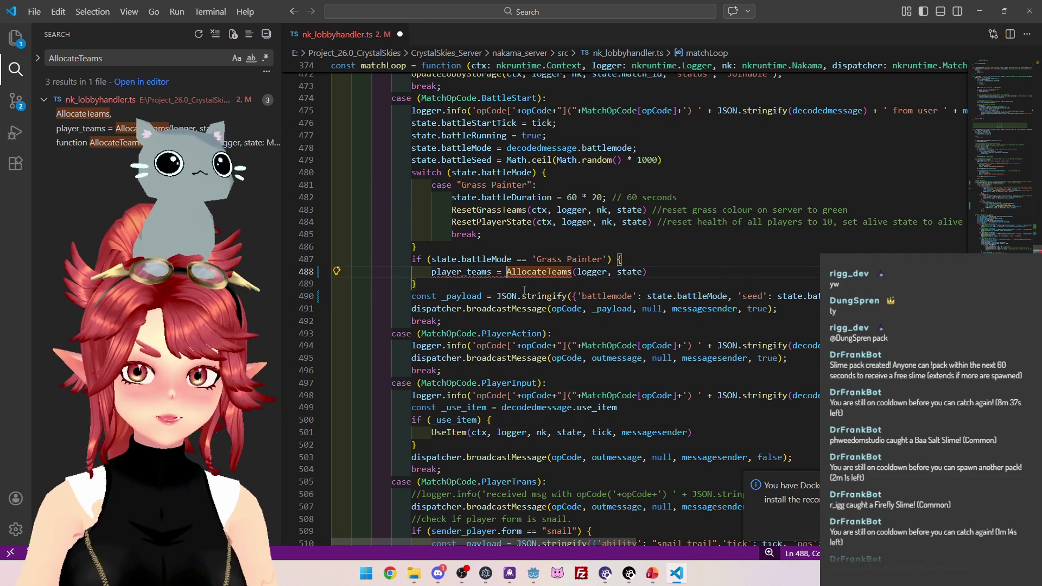
text(_)
key(Escape)
key(Home)
text(const)
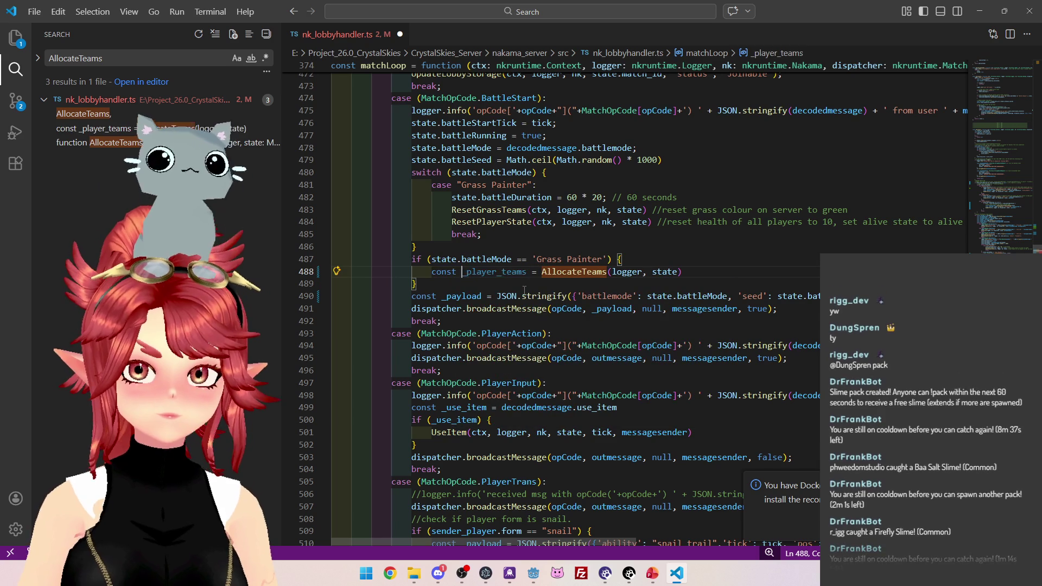
drag(463, 274, 527, 271)
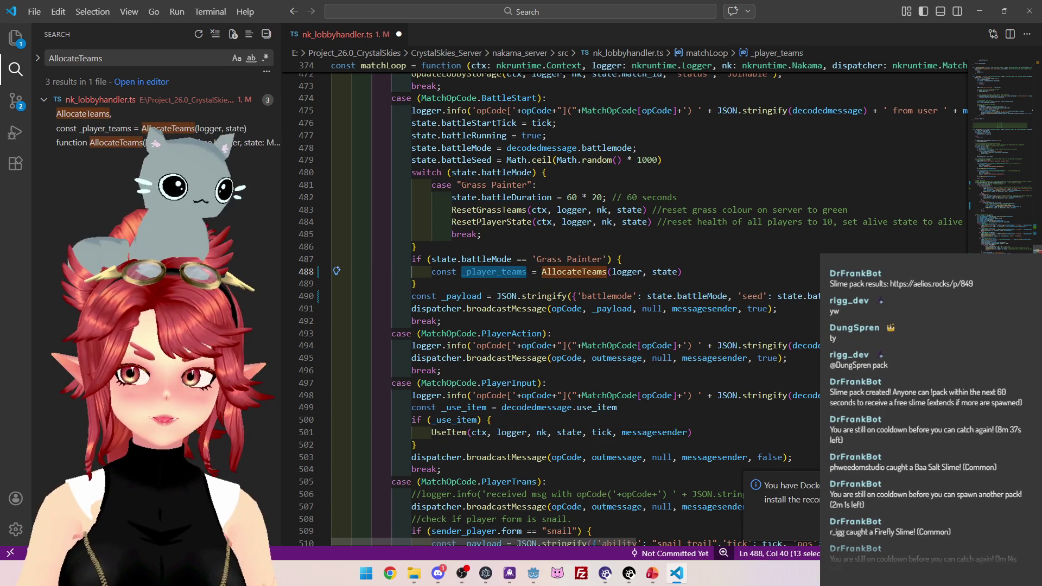
click(574, 295)
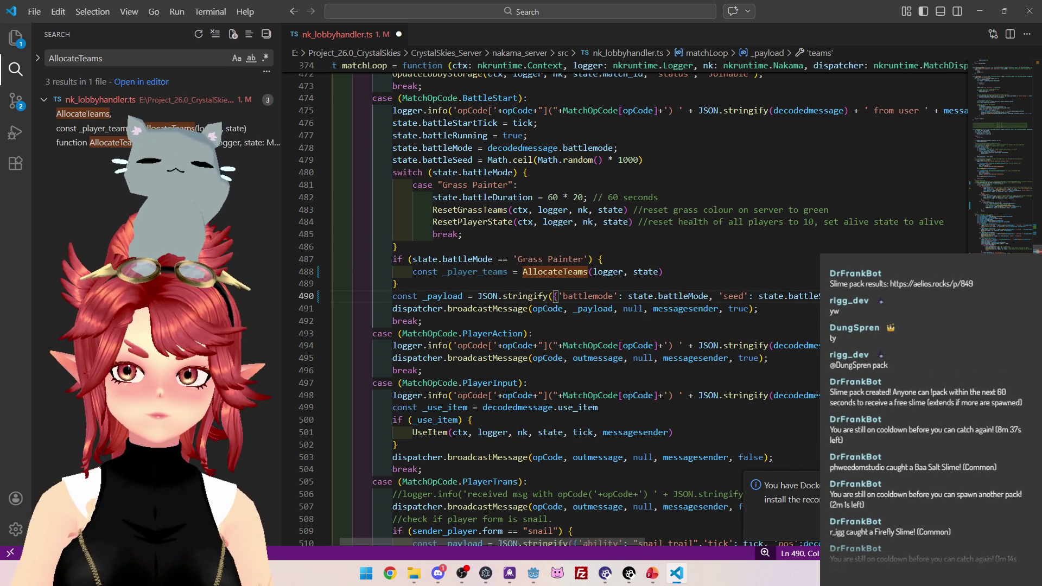
click(422, 321)
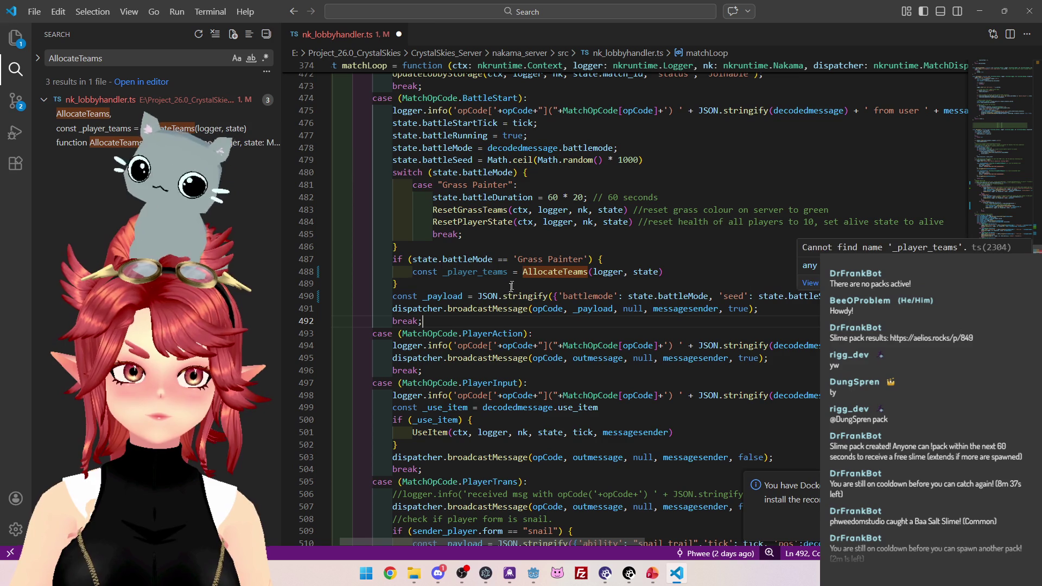
click(449, 272)
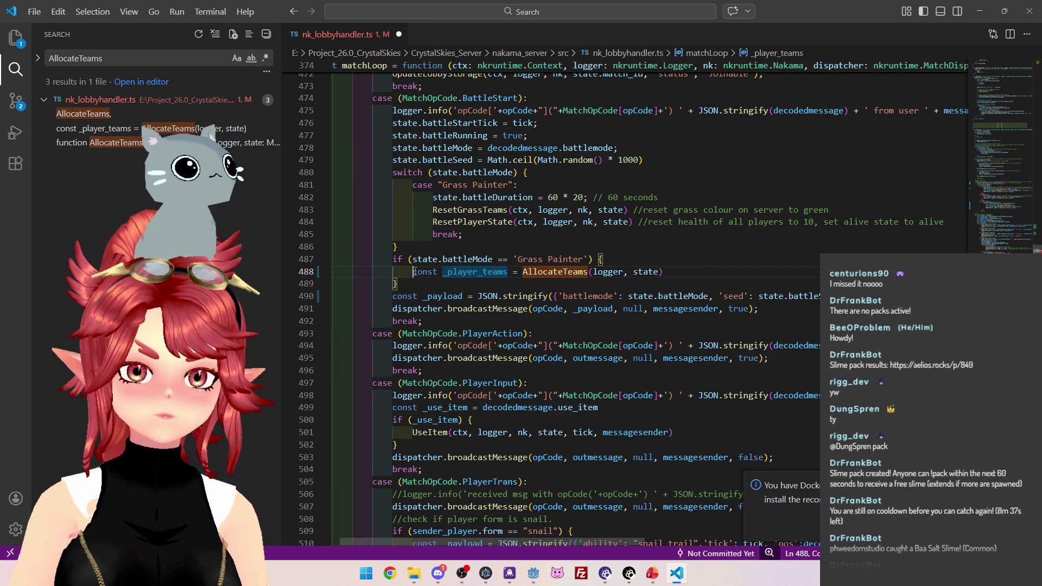
Declare const _player_teams:{[player_id: string]: string} = {} after the switch block, copying the type from AllocateTeams.
drag(414, 271, 508, 271)
key(ctrl+c)
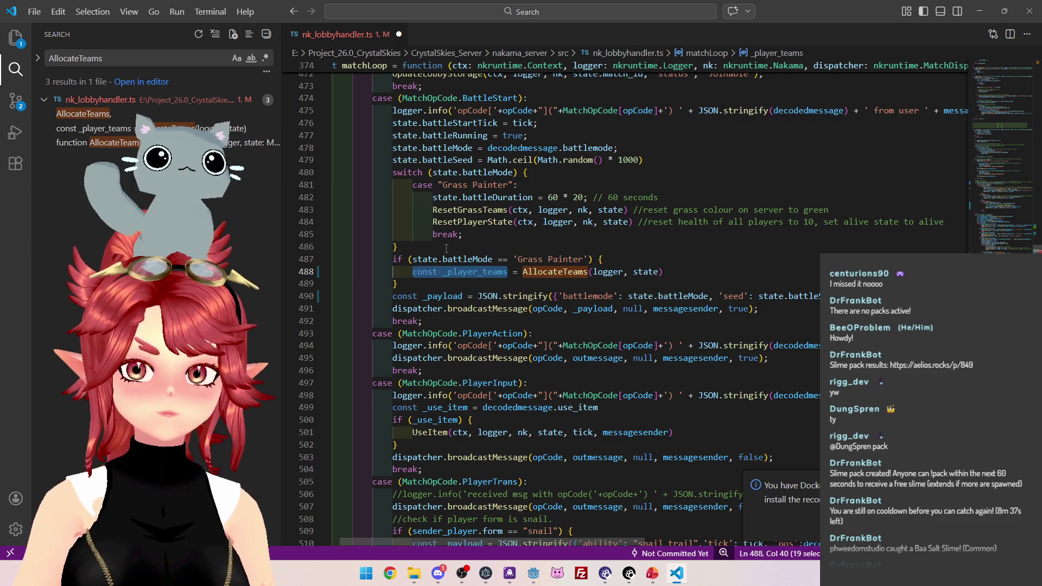
click(446, 247)
key(Return)
key(ctrl+v)
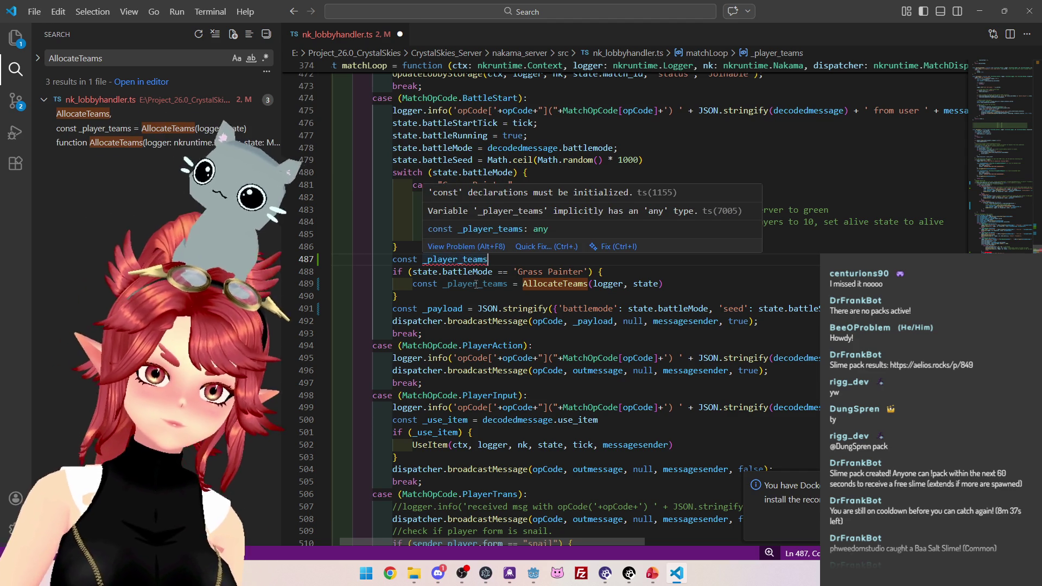
ctrl+click(549, 287)
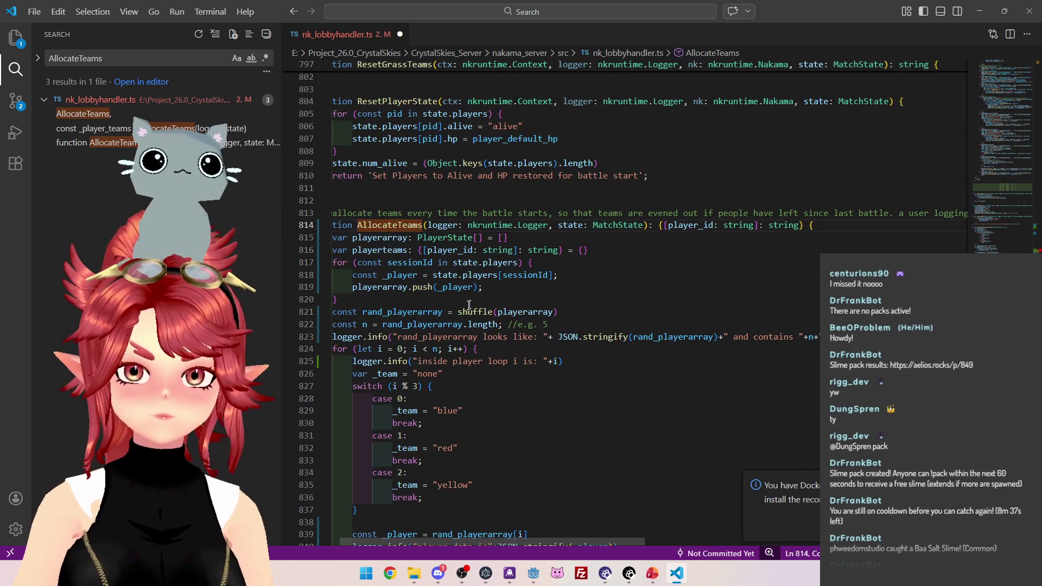
drag(588, 252, 420, 249)
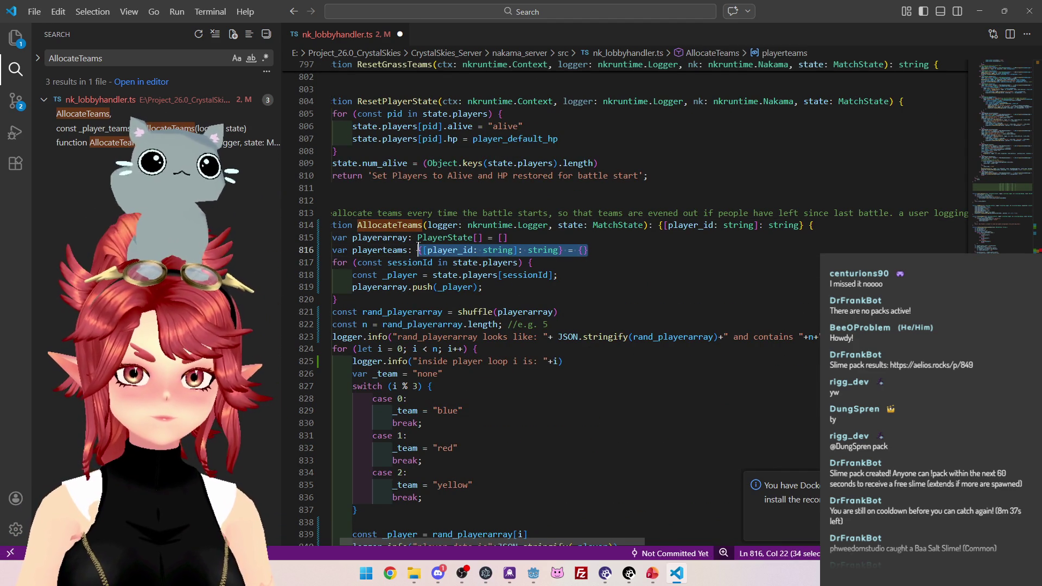
key(alt+Left)
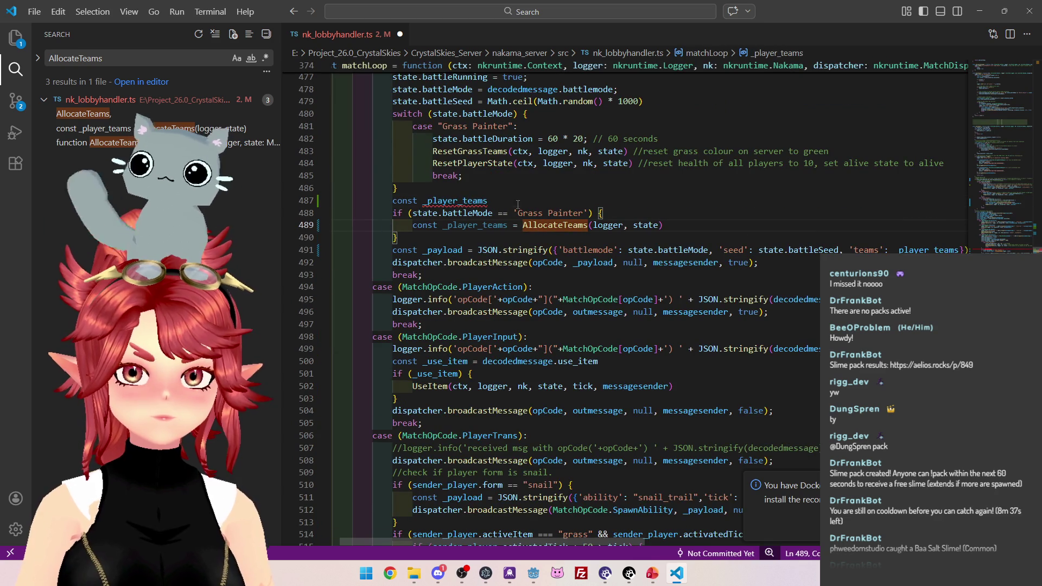
click(516, 203)
text({[player_id: string]: string} = {})
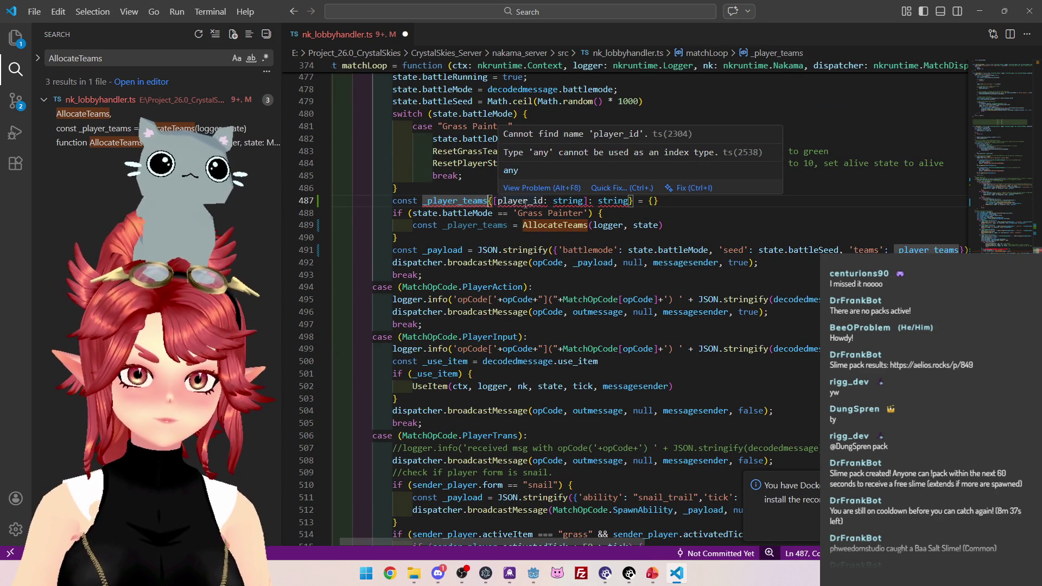
text(:)
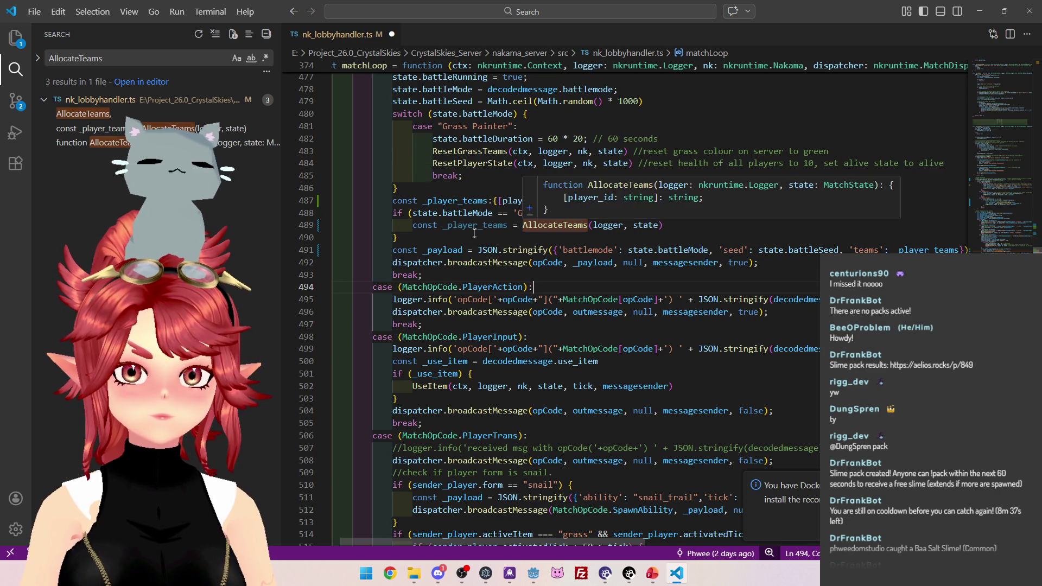
Save nk_lobbyhandler.ts and return to the Godot client project.
key(ctrl+s)
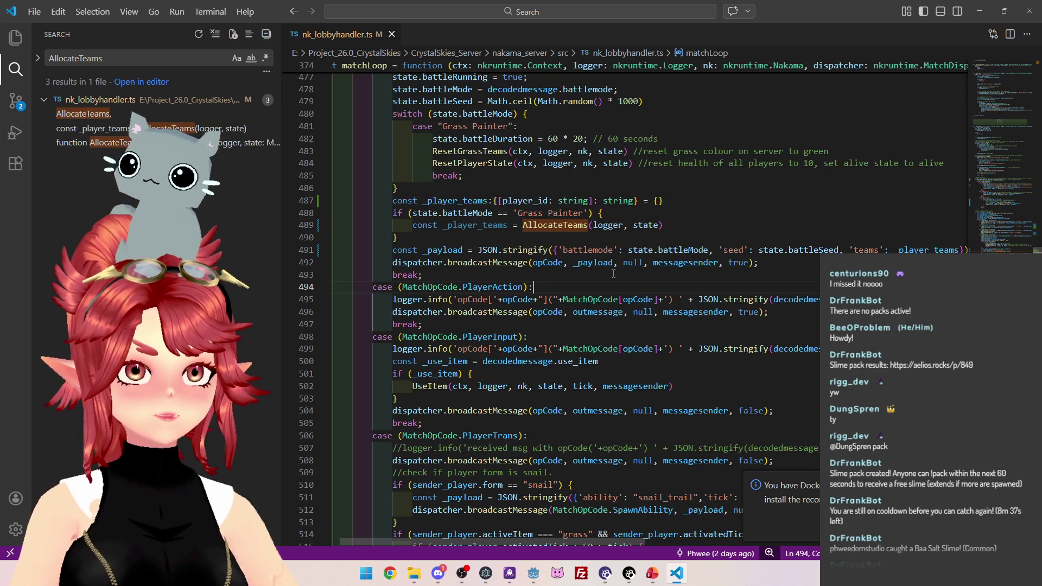
mouse_move(543, 227)
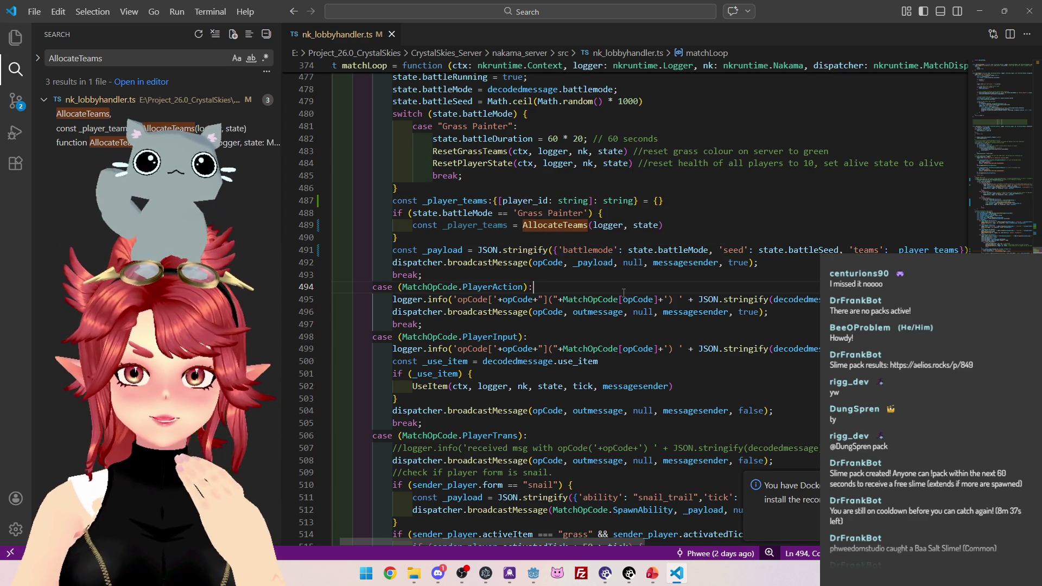
click(512, 238)
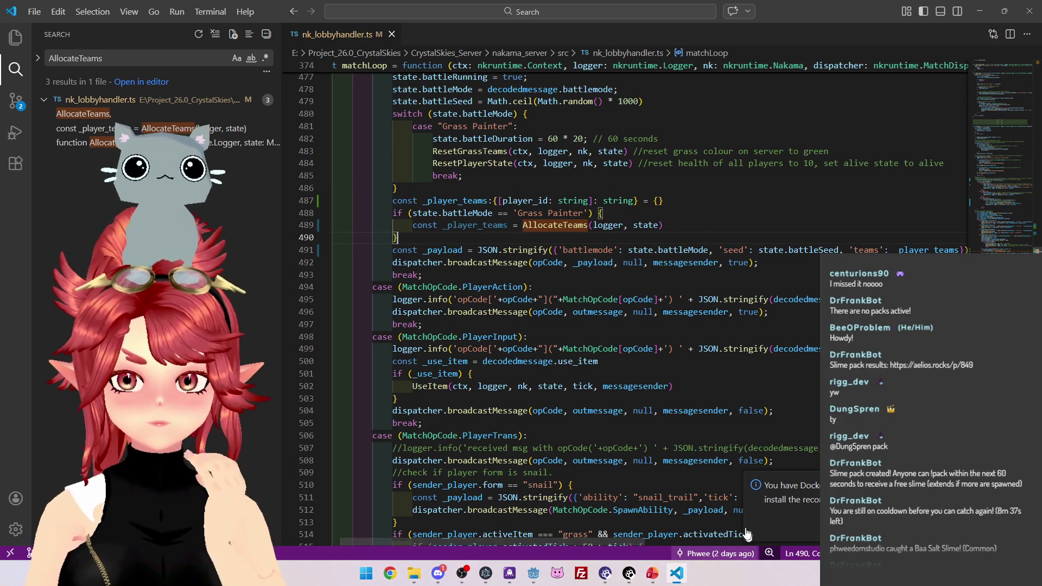
mouse_move(535, 578)
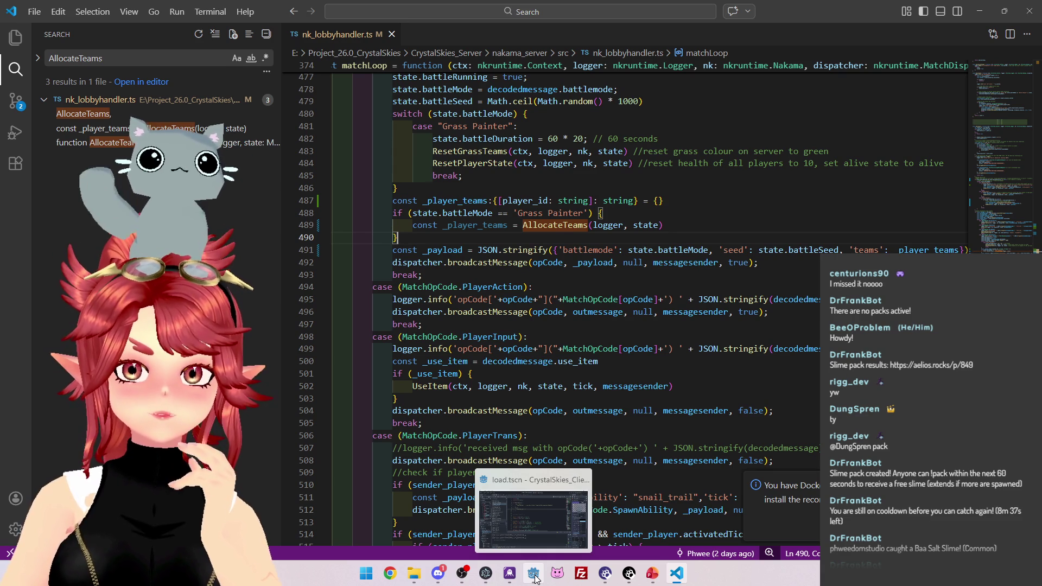
scroll(566, 390, up, 2)
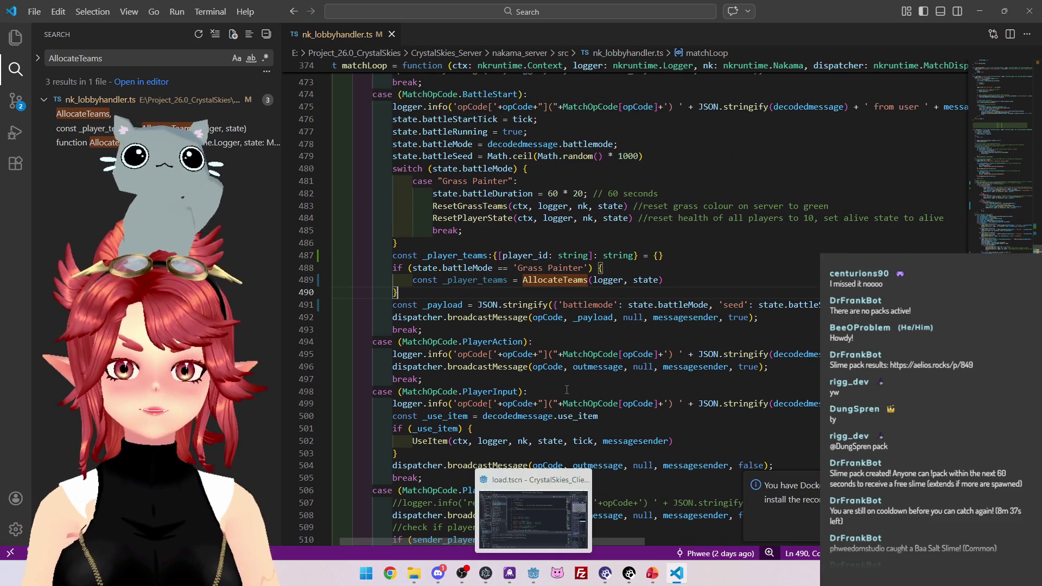
click(533, 573)
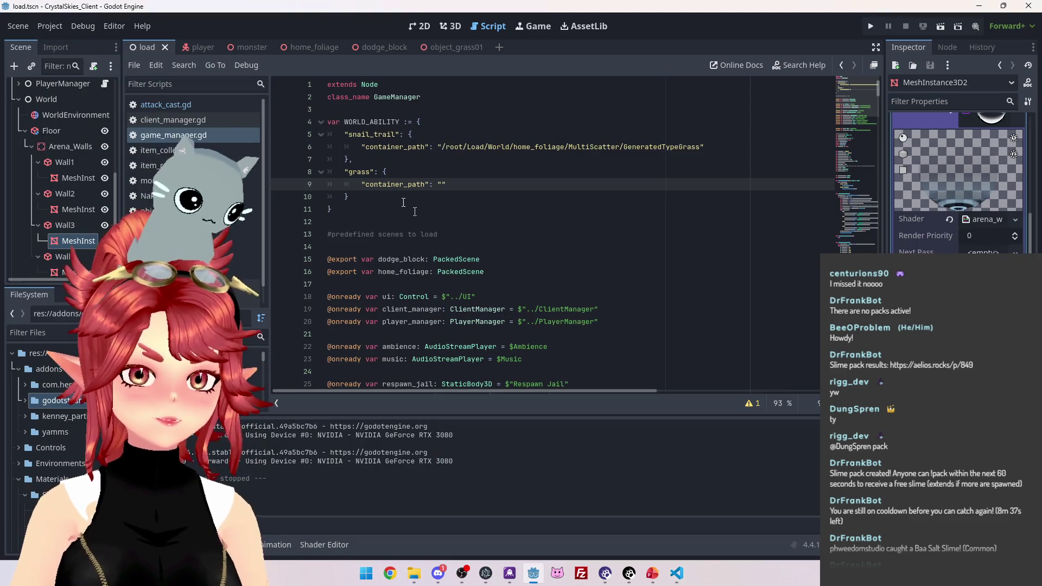
Follow start_battle from client_manager.gd into game_manager.gd and begin a player_teams line after the battlemode_seed assignment.
click(213, 120)
scroll(525, 208, down, 3)
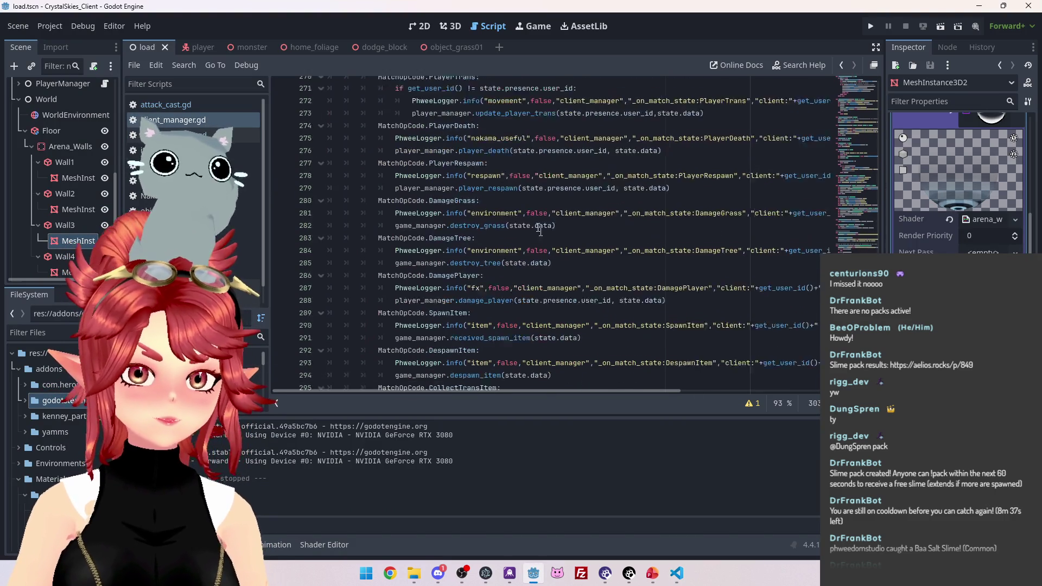
scroll(525, 208, up, 2)
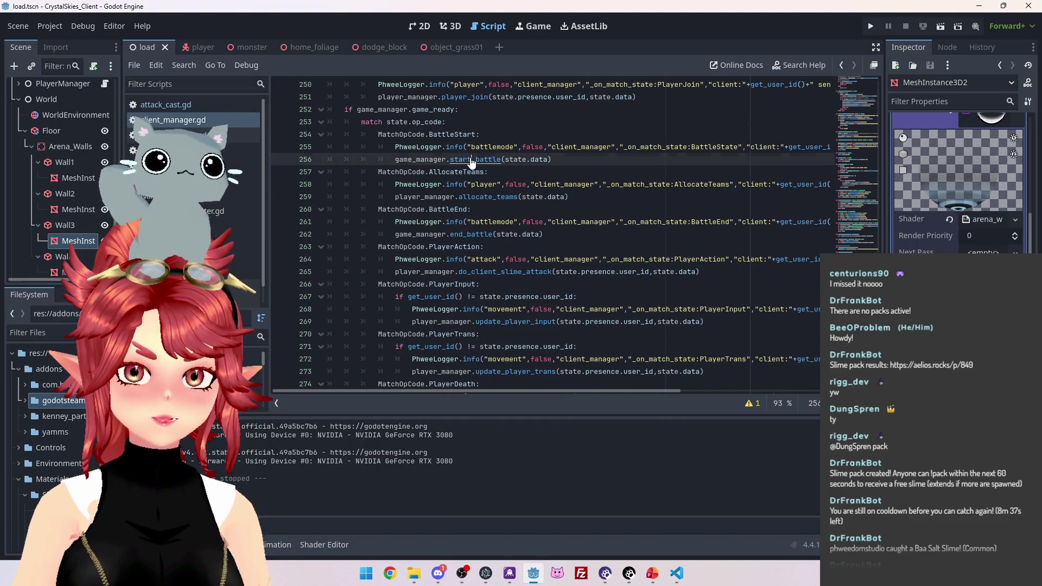
ctrl+click(471, 158)
scroll(393, 152, down, 3)
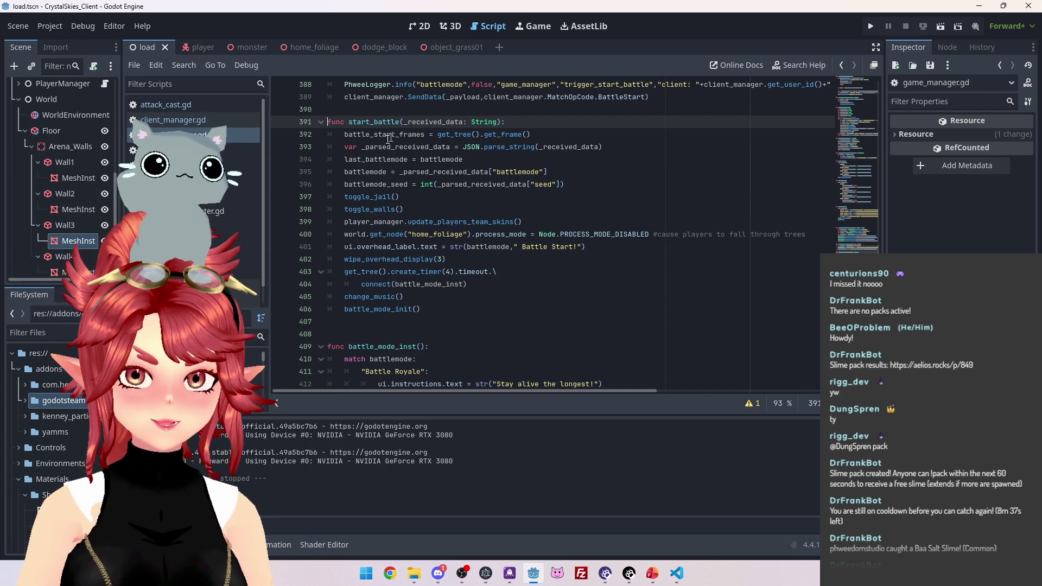
click(577, 183)
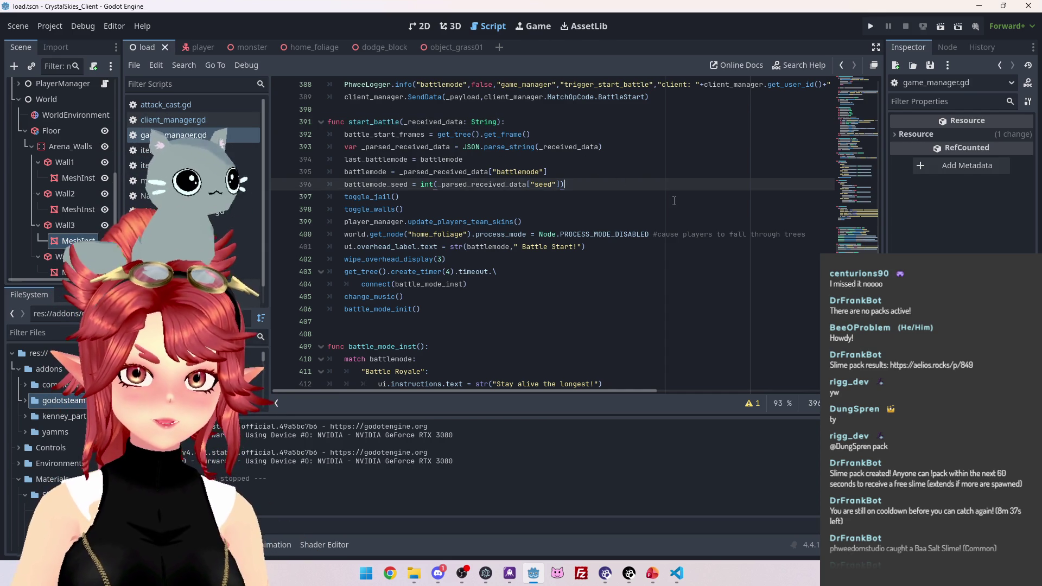
key(Return)
text(player_teams =)
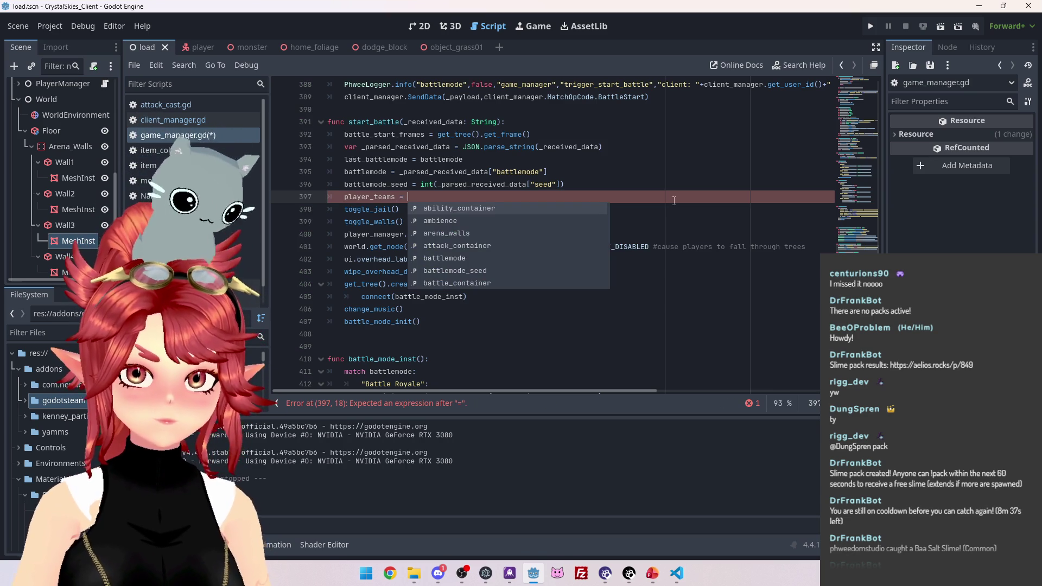
Copy the parsed battlemode lookup from the seed line onto the new player_teams line.
drag(400, 172, 549, 172)
key(ctrl+c)
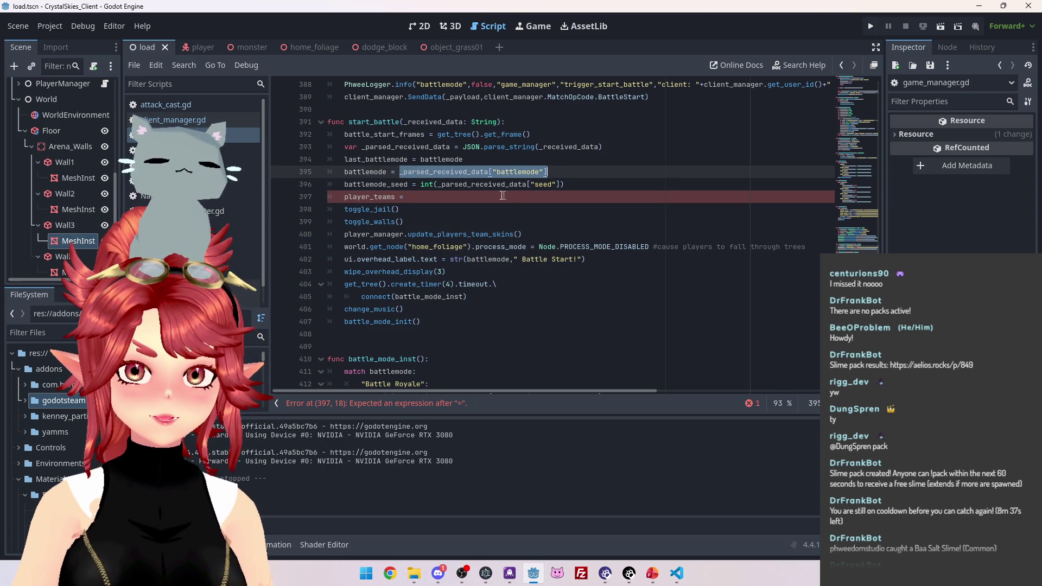
click(543, 197)
key(ctrl+v)
click(676, 574)
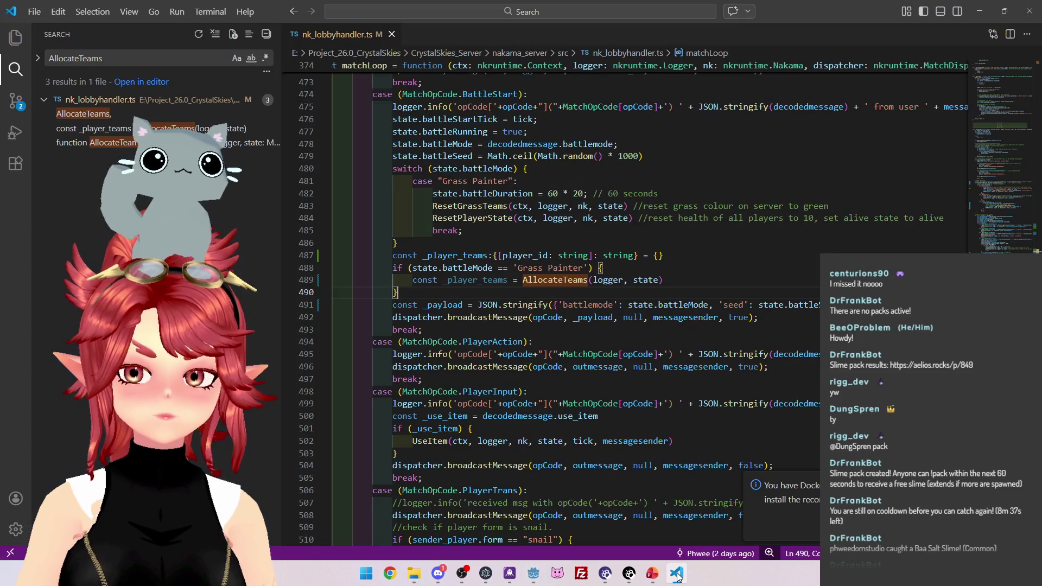
click(676, 574)
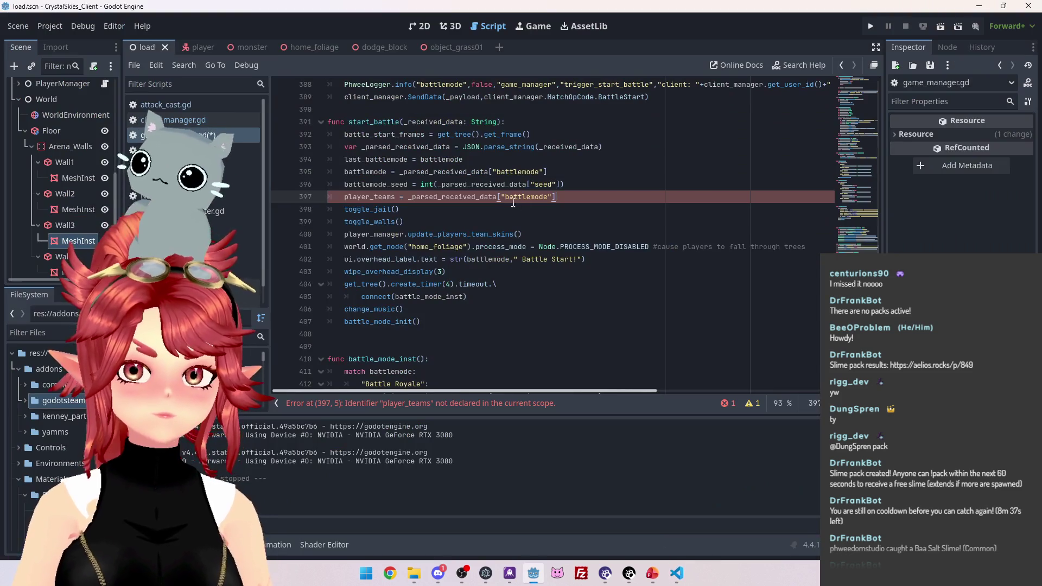
Change the key to "teams" and declare it as var player_teams = _parsed_received_data["teams"].
drag(506, 197, 547, 196)
text(tea)
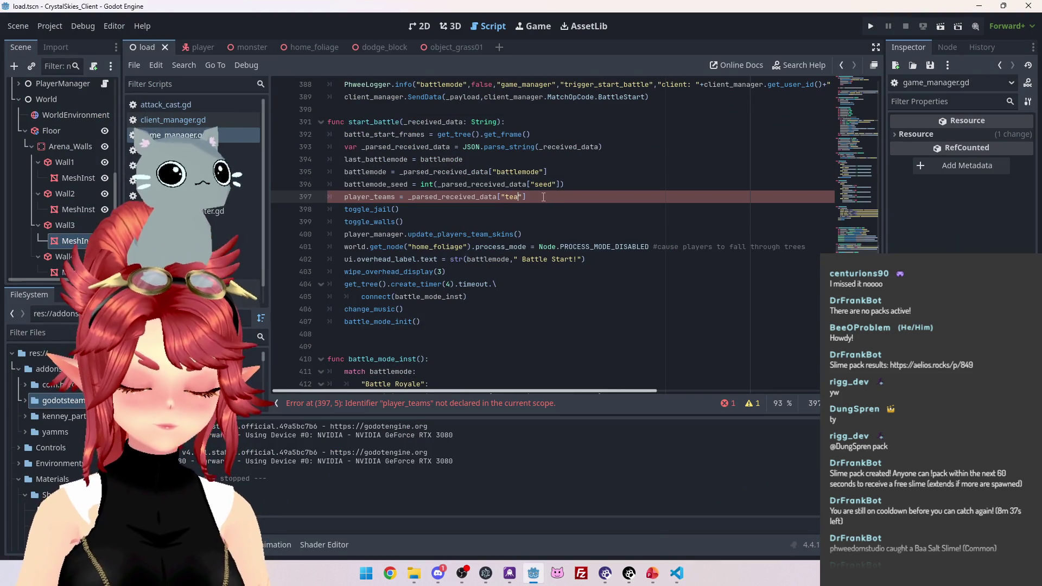
text(ms)
click(532, 211)
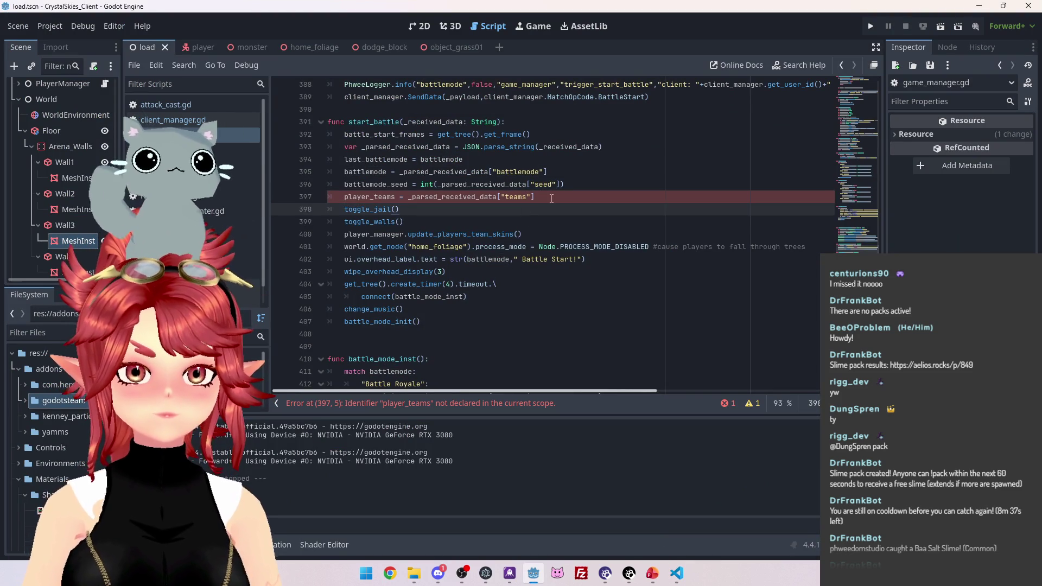
click(551, 198)
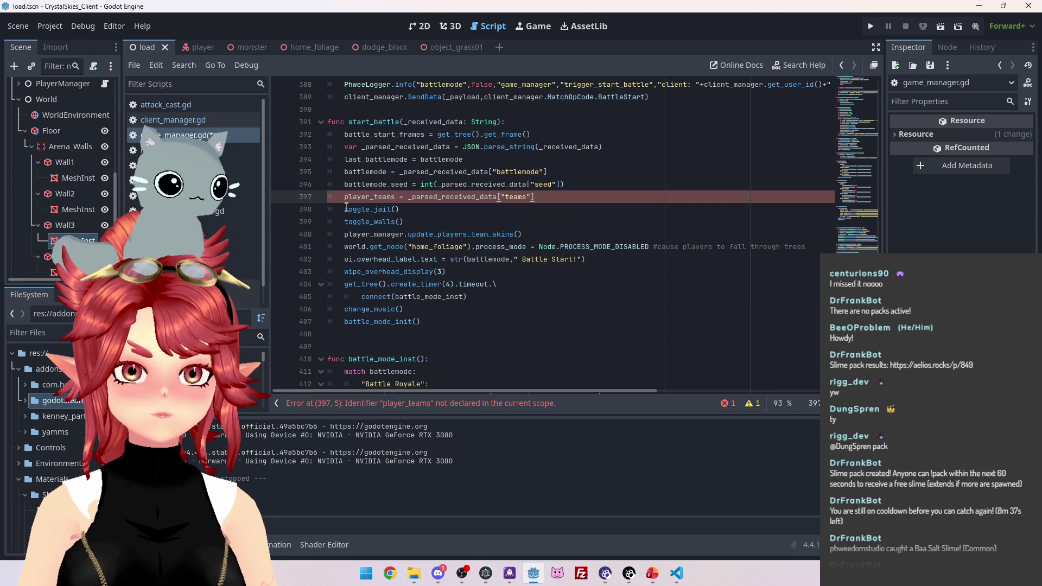
text(var)
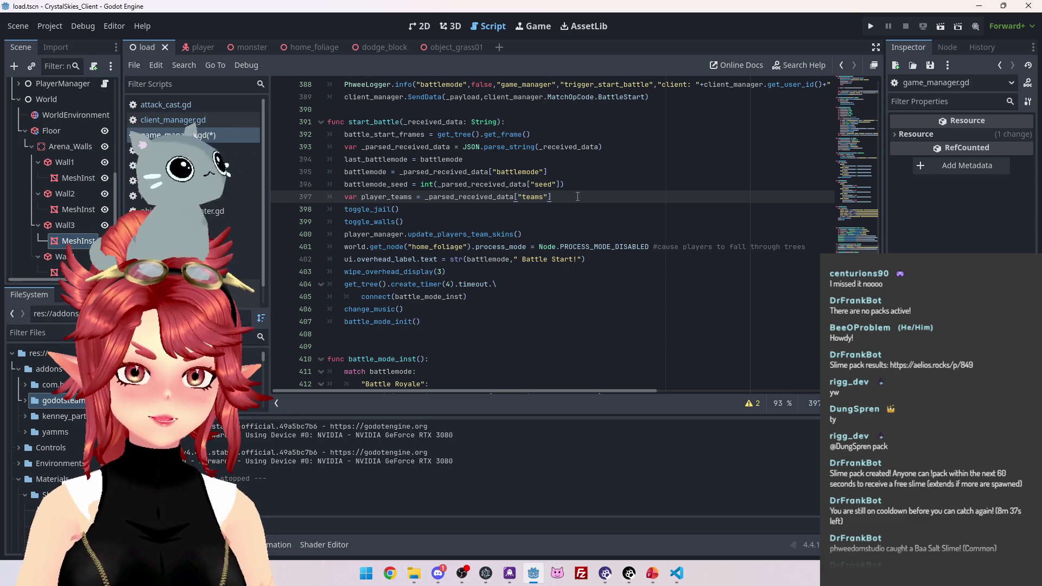
key(Return)
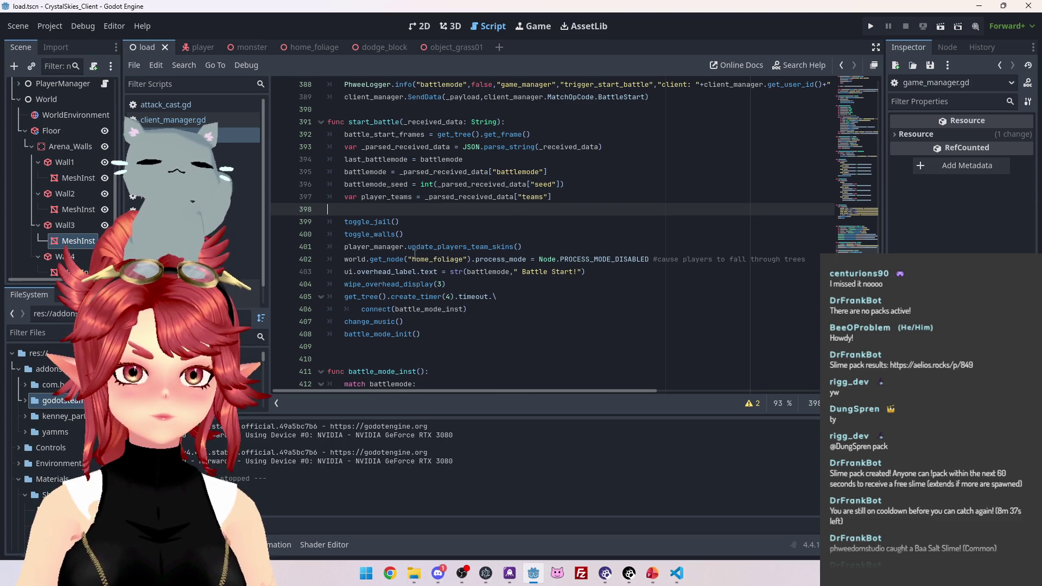
key(BackSpace)
ctrl+click(391, 323)
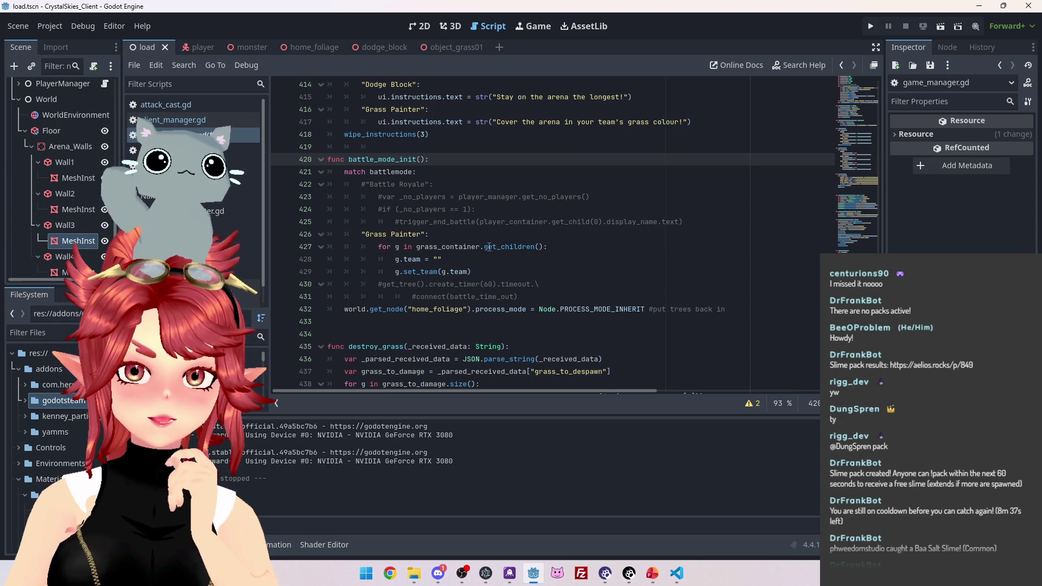
Trace start_battle's caller and the update_players_team_skins and update_player_team_skin definitions, ending back at start_battle.
mouse_move(489, 247)
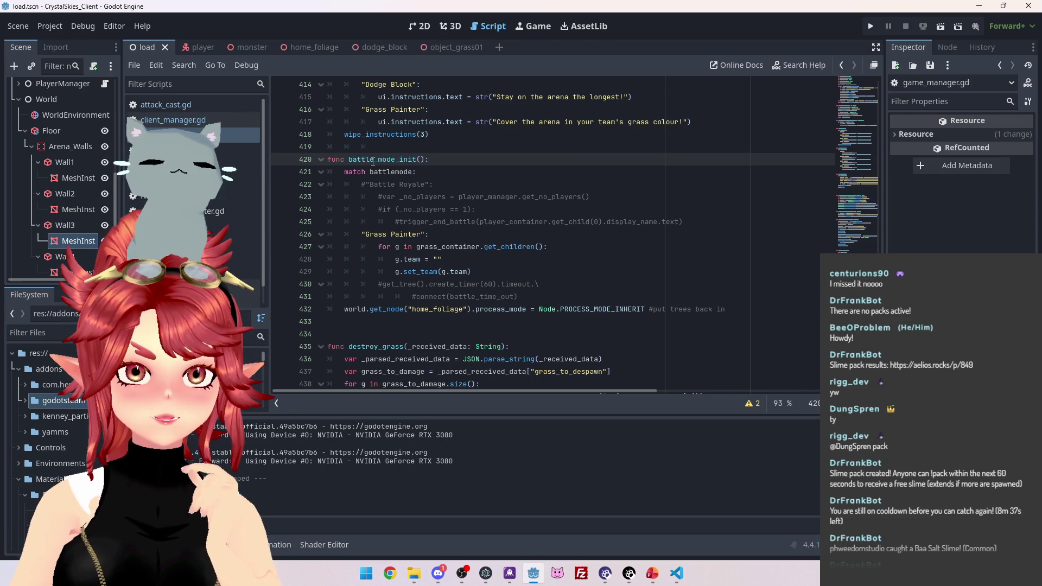
click(181, 120)
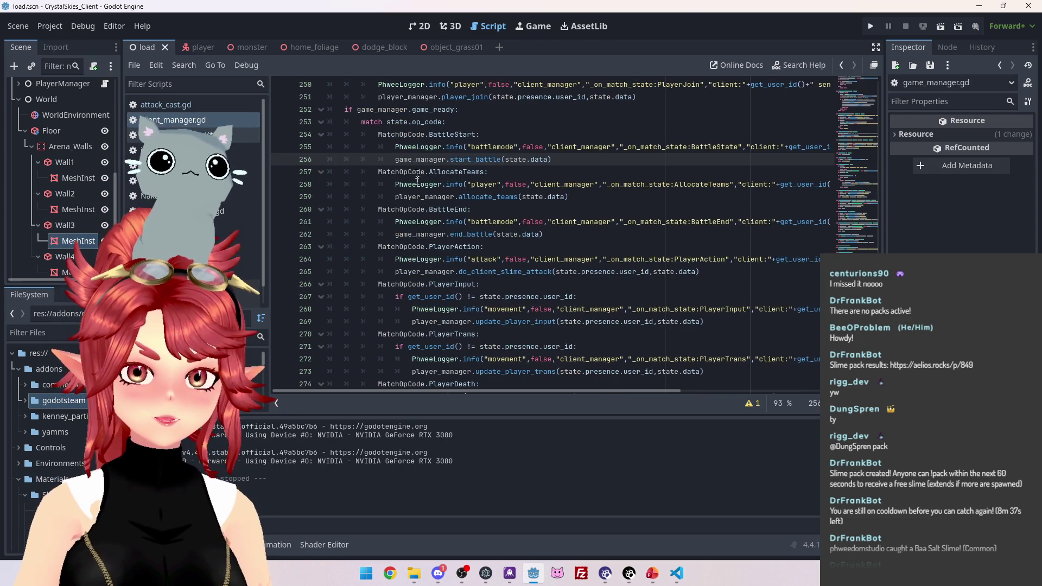
ctrl+click(476, 159)
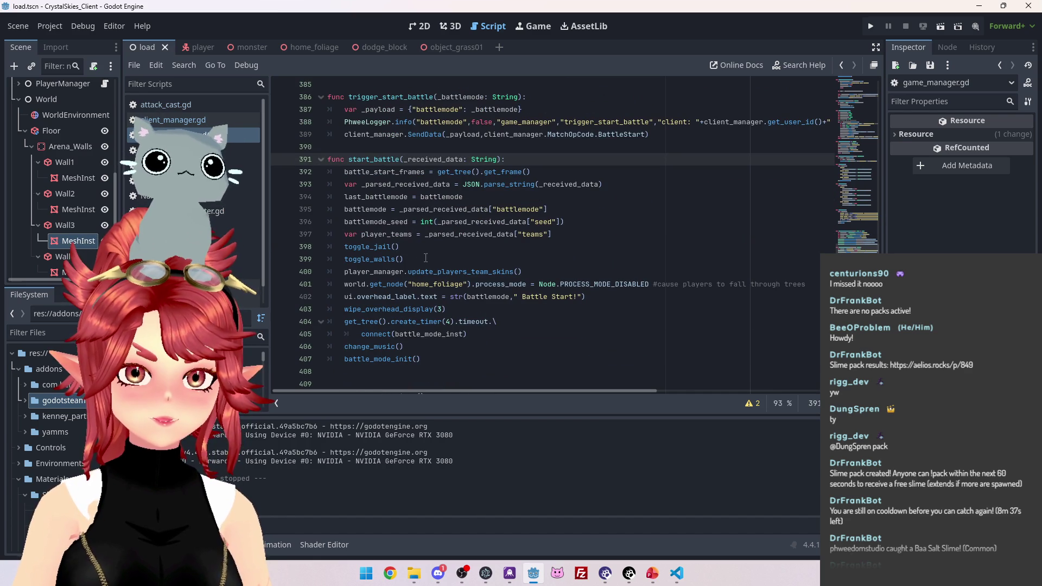
ctrl+click(502, 271)
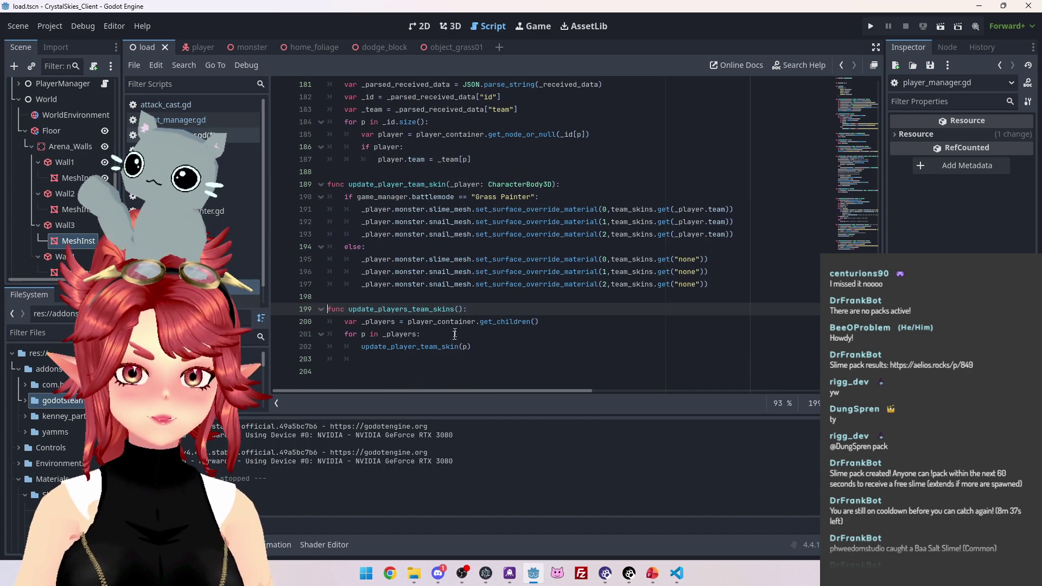
ctrl+click(393, 347)
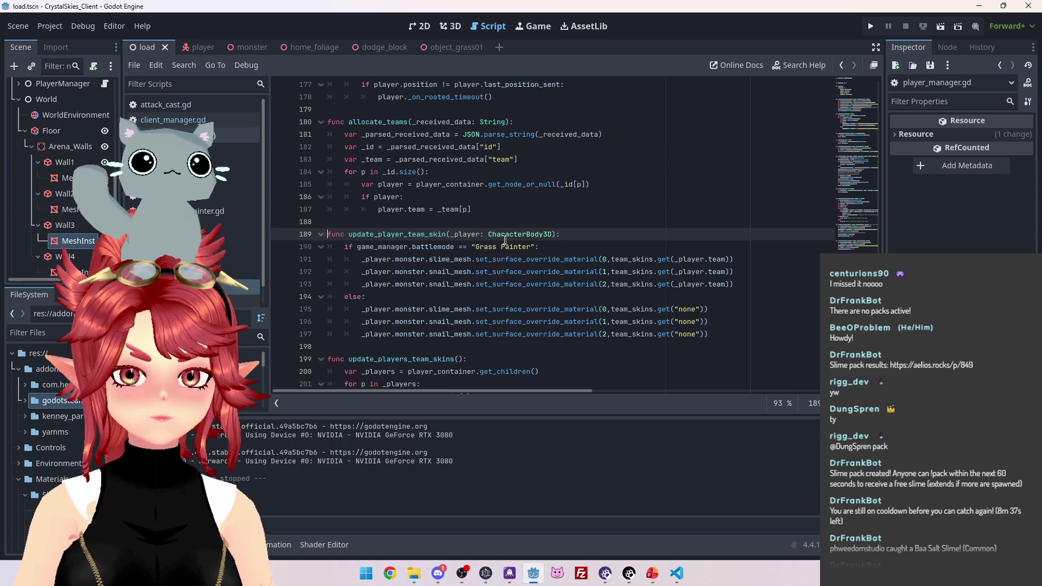
mouse_move(470, 262)
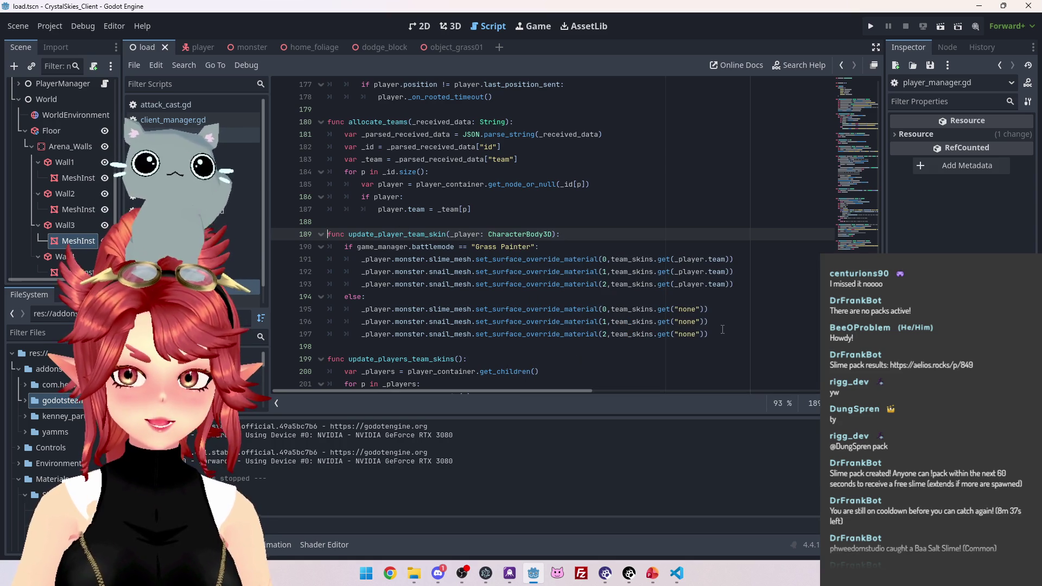
click(194, 119)
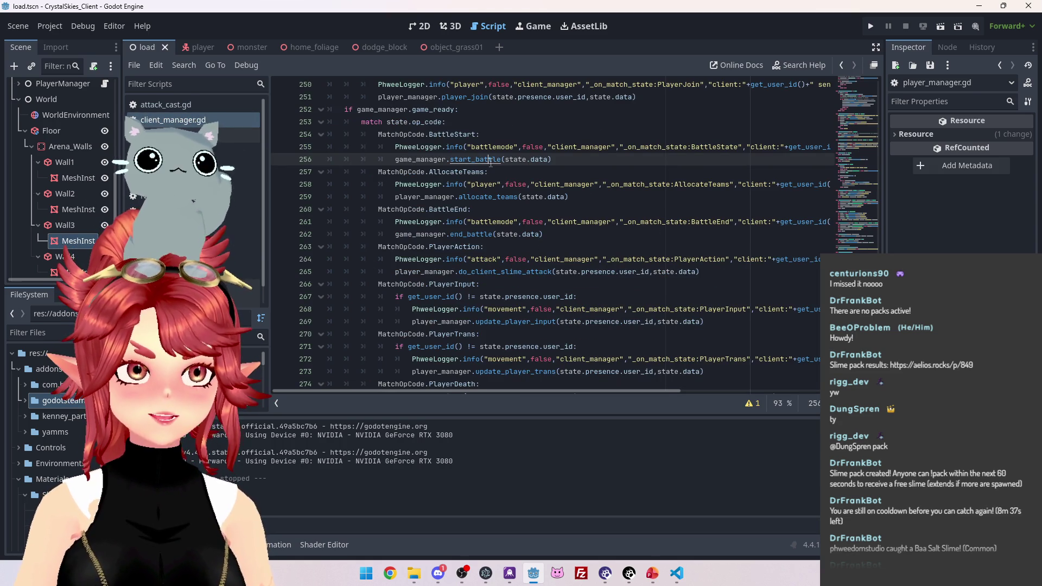
ctrl+click(471, 159)
scroll(483, 253, down, 3)
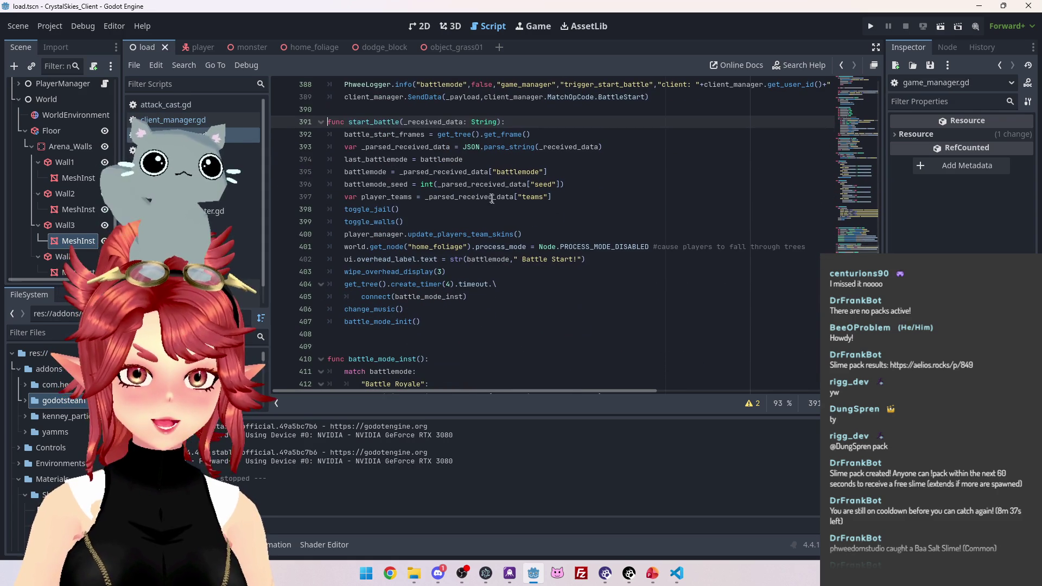
Search all files for update_players_team_skins, selected from the call on line 401.
double_click(407, 196)
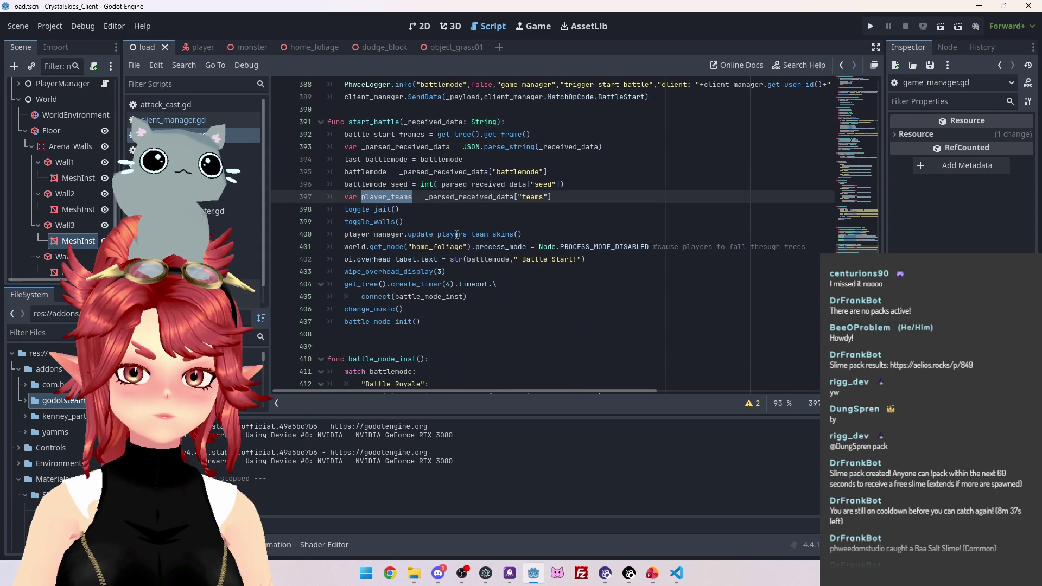
click(378, 196)
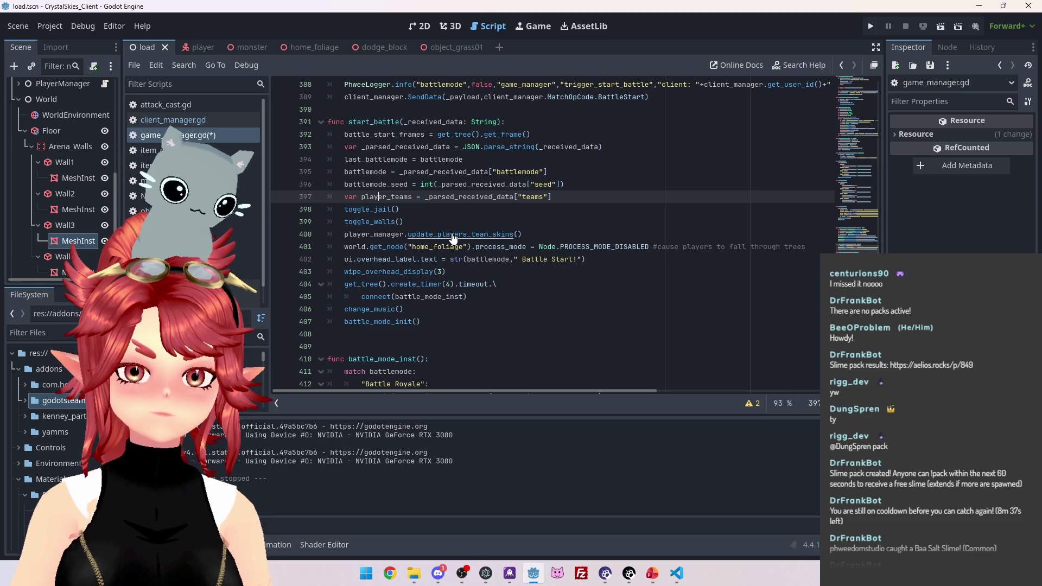
mouse_move(466, 236)
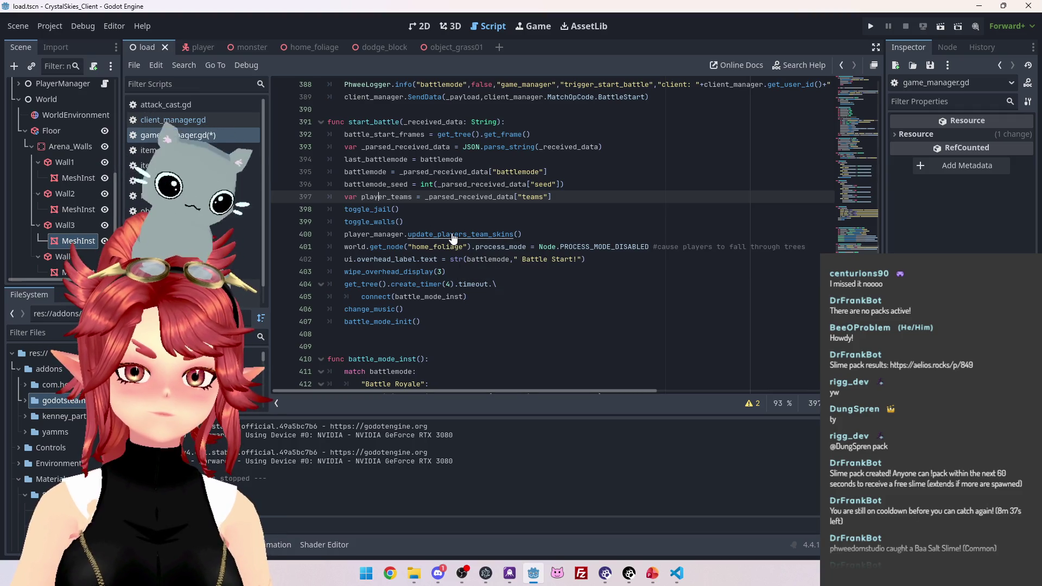
ctrl+click(453, 239)
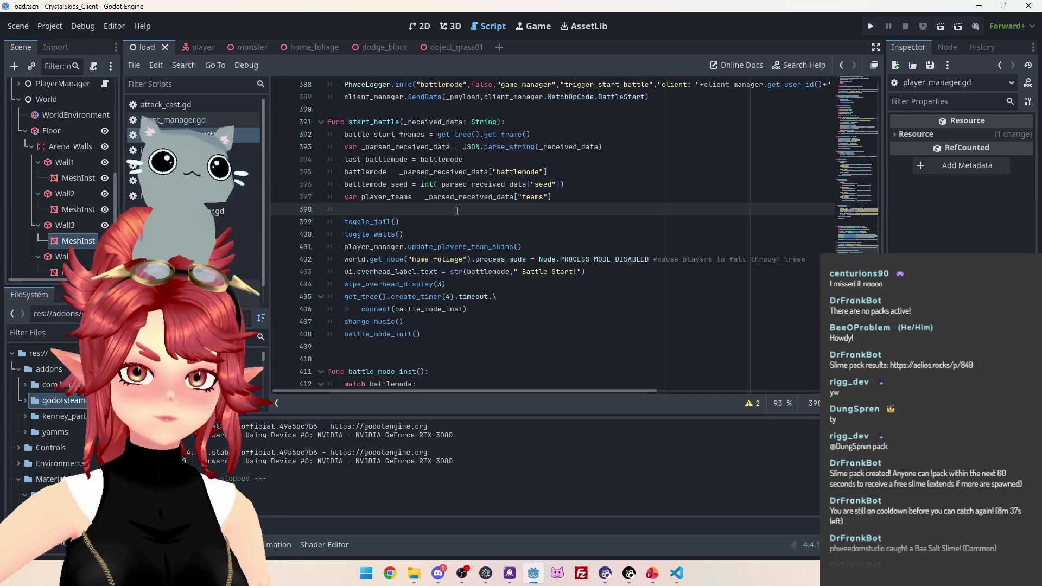
drag(408, 247, 513, 249)
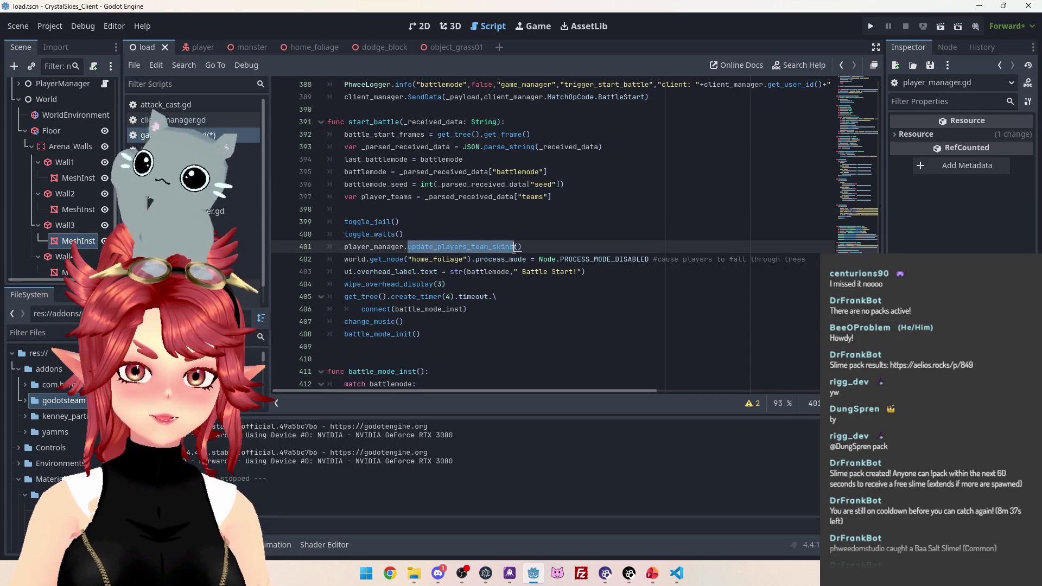
key(ctrl+shift+f)
click(523, 340)
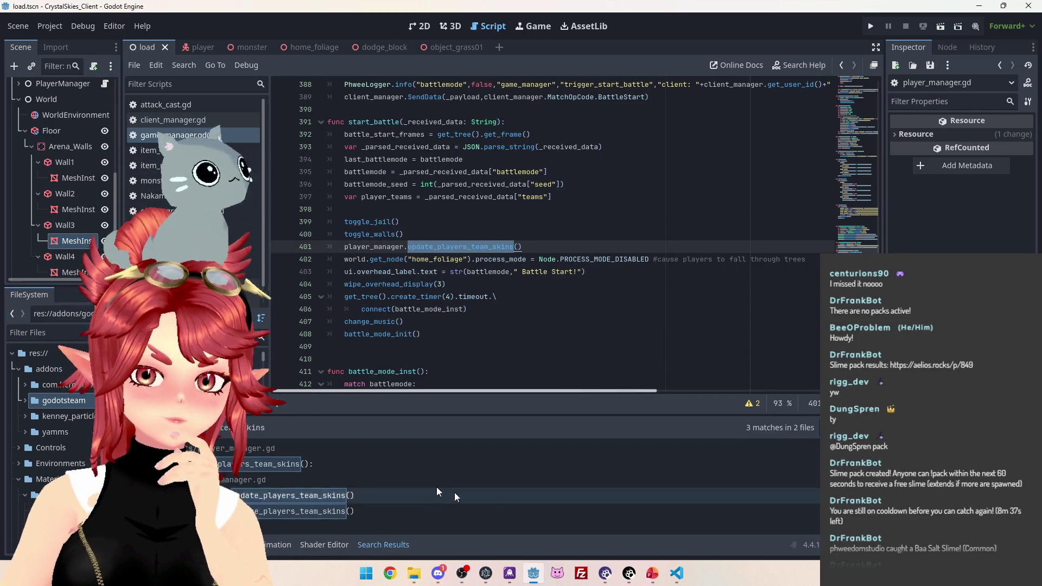
Step through the search matches, ending on update_players_team_skins' definition at line 199 of player_manager.gd.
click(370, 494)
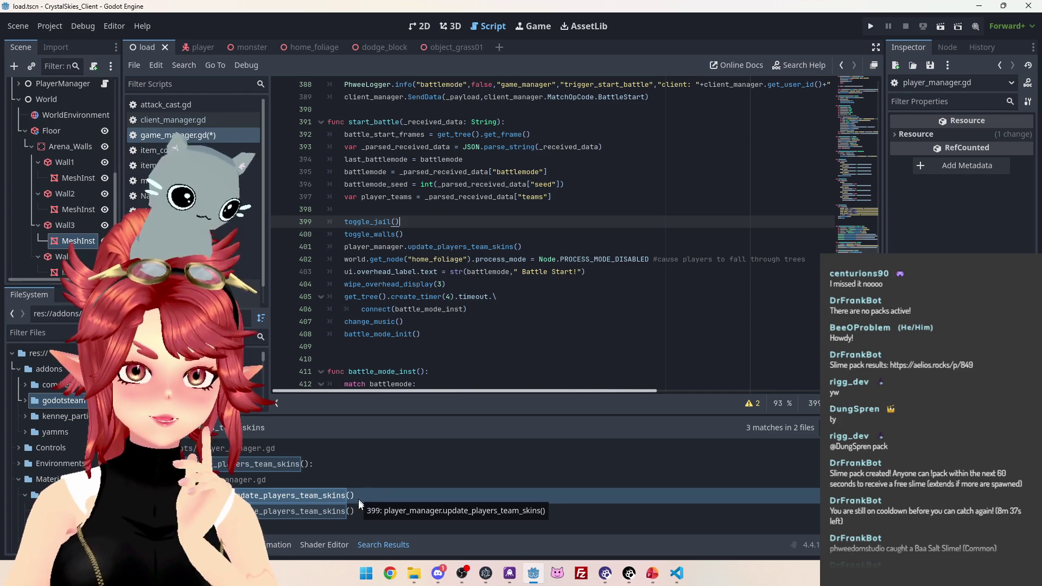
click(354, 511)
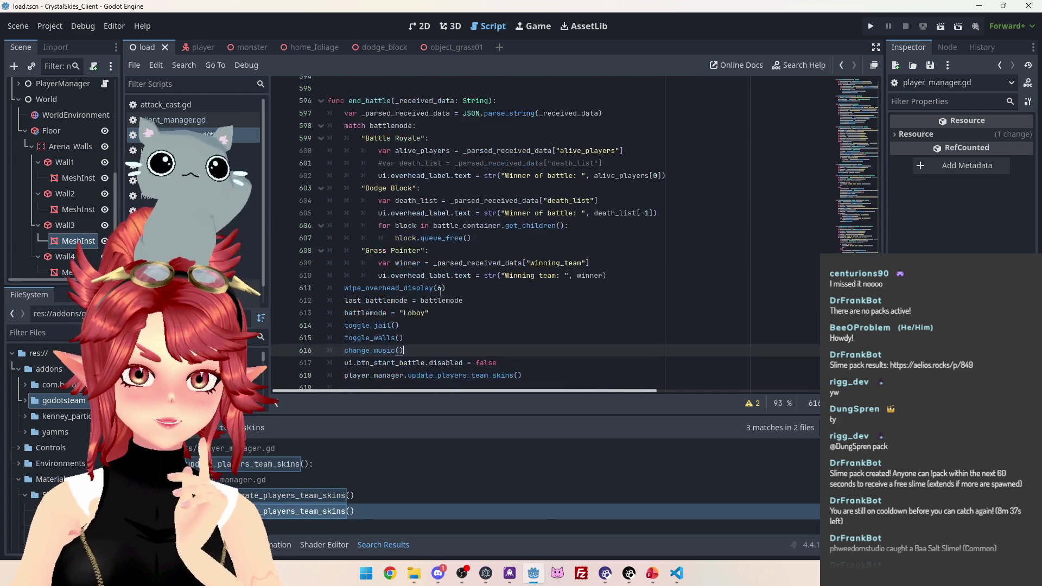
click(330, 500)
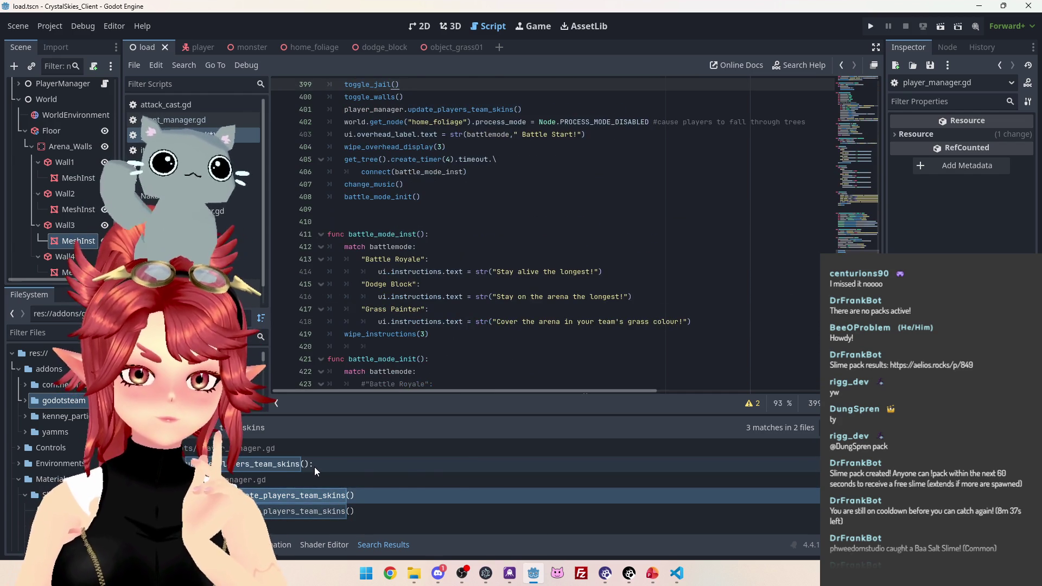
click(314, 467)
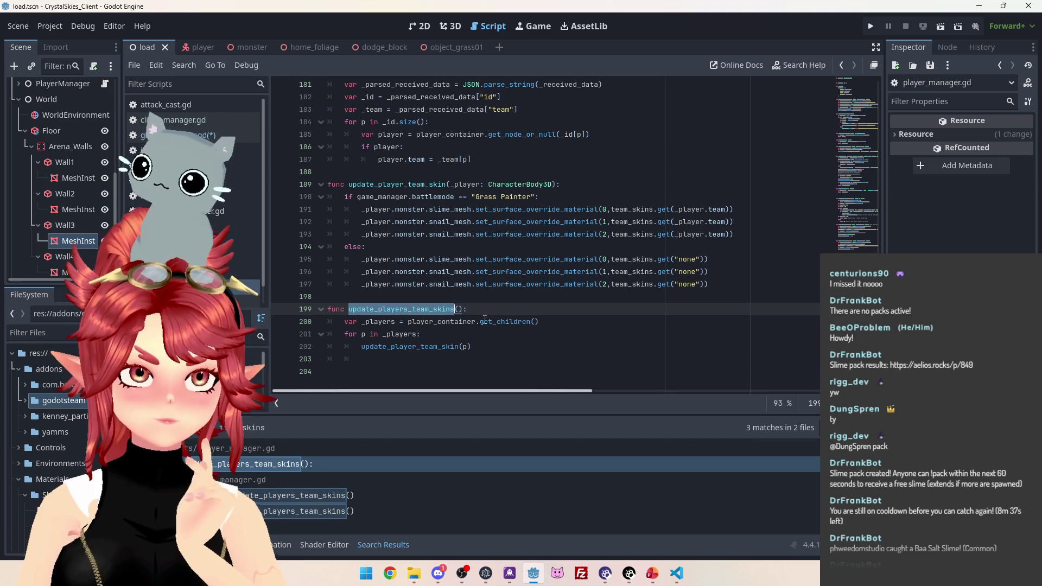
On blank line 398, write player_manager.update_player_teams() using autocomplete.
key(alt+Left)
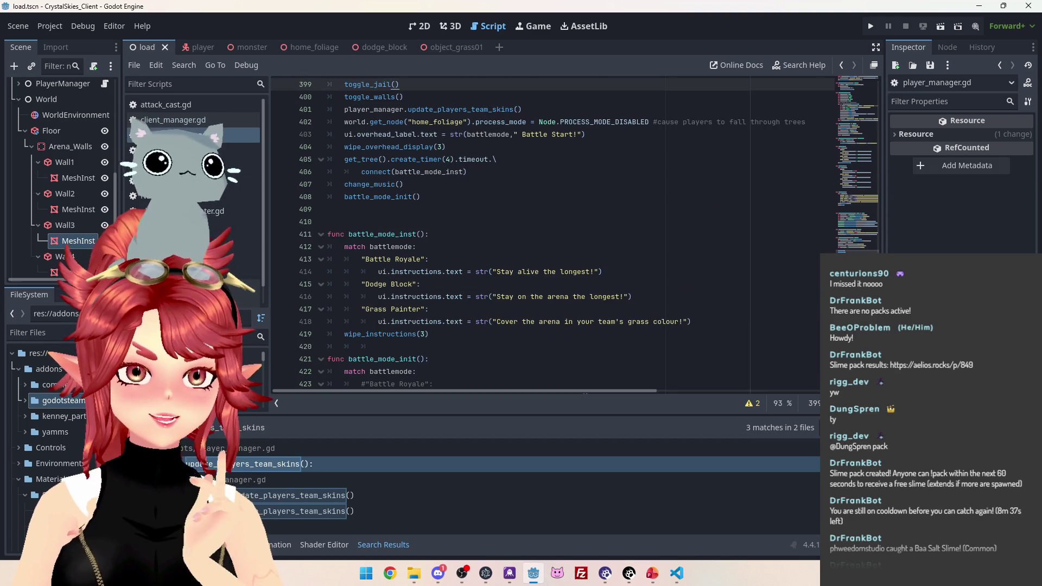
scroll(395, 147, up, 2)
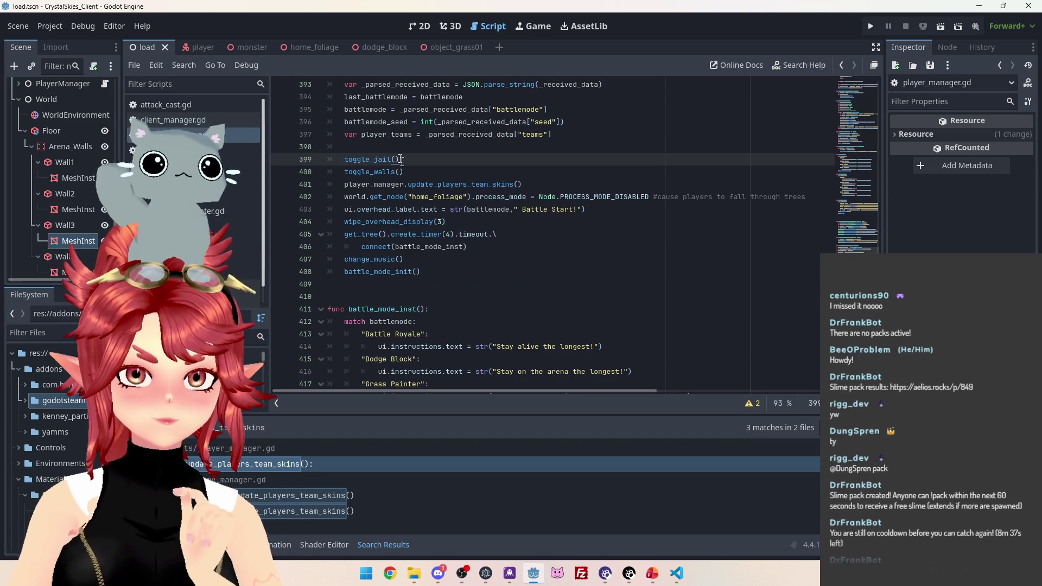
click(396, 147)
text(plkay)
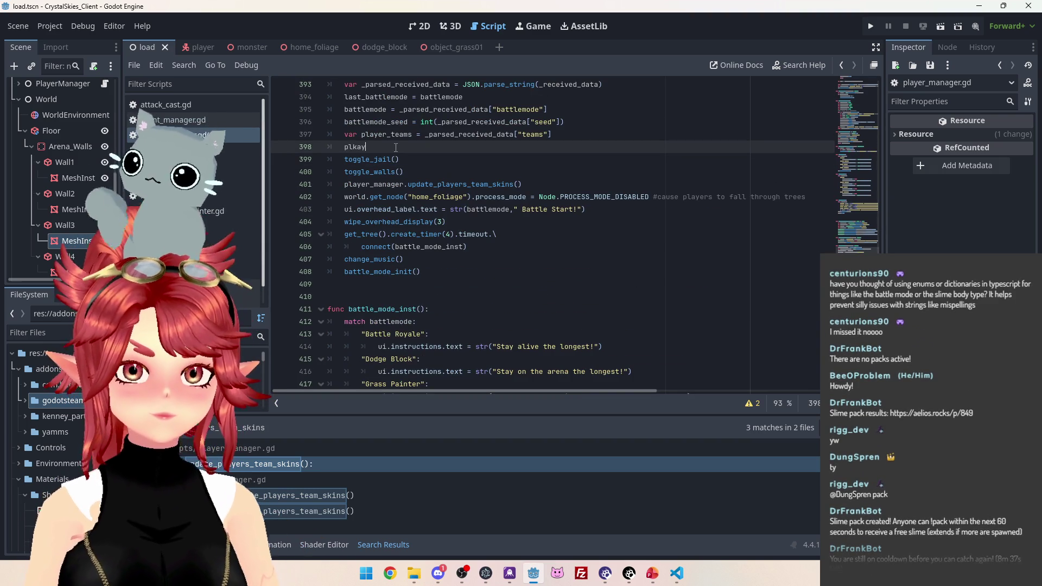
key(BackSpace)
key(BackSpace)
key(BackSpace)
text(ayer)
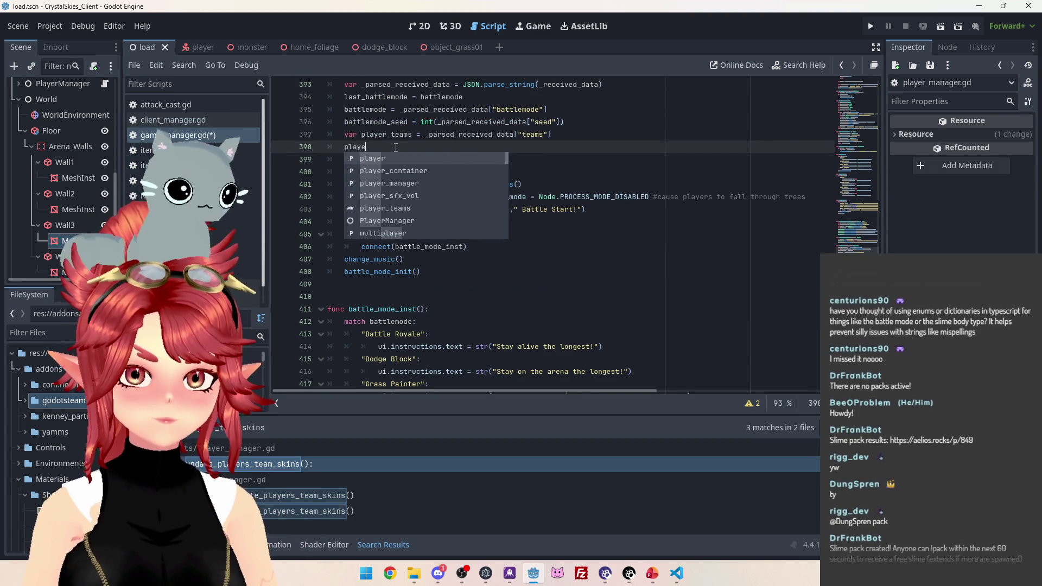
key(Down)
key(Down)
key(Return)
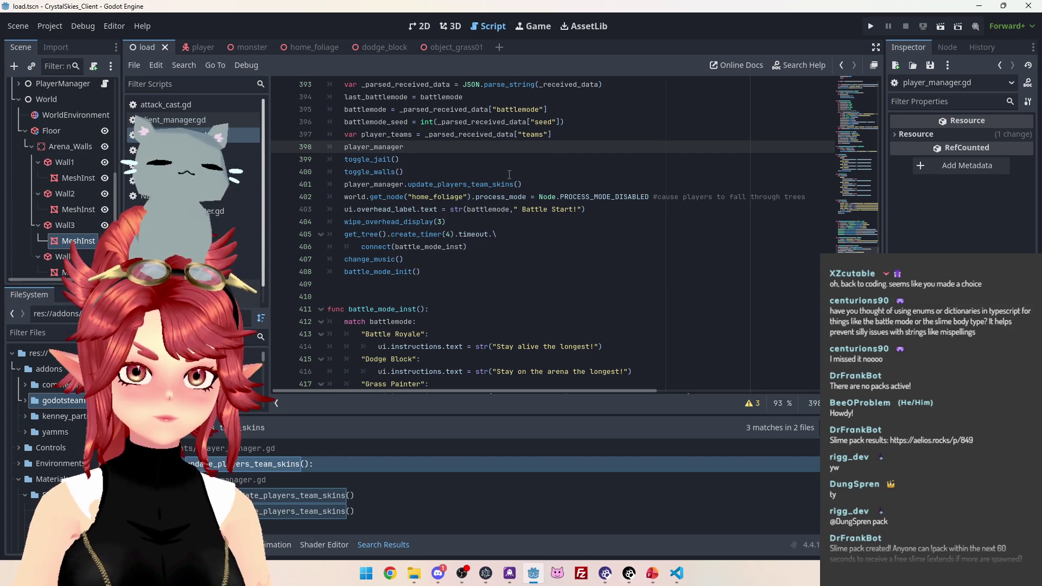
text(.update)
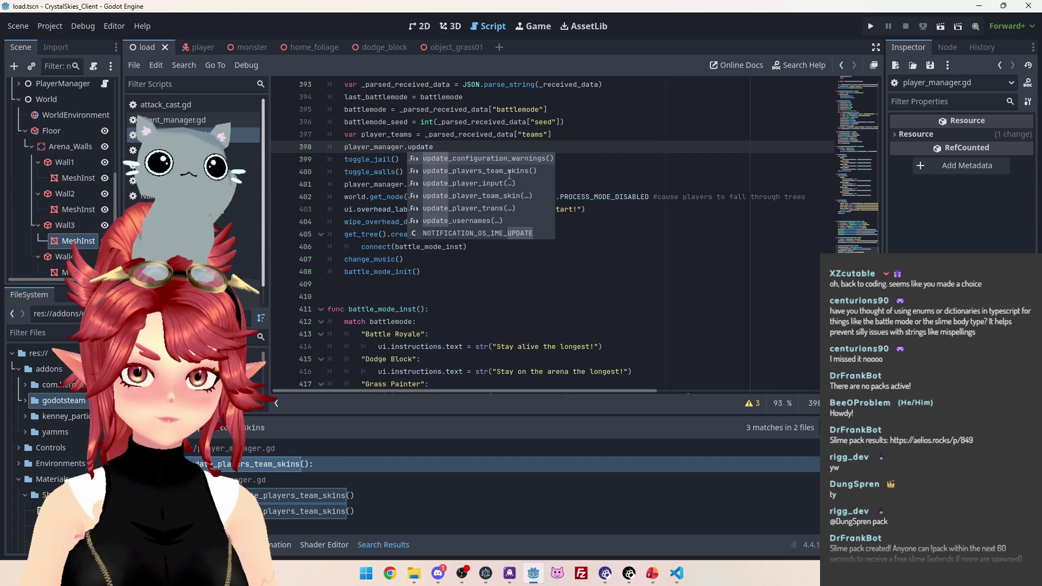
text(_player_teams)
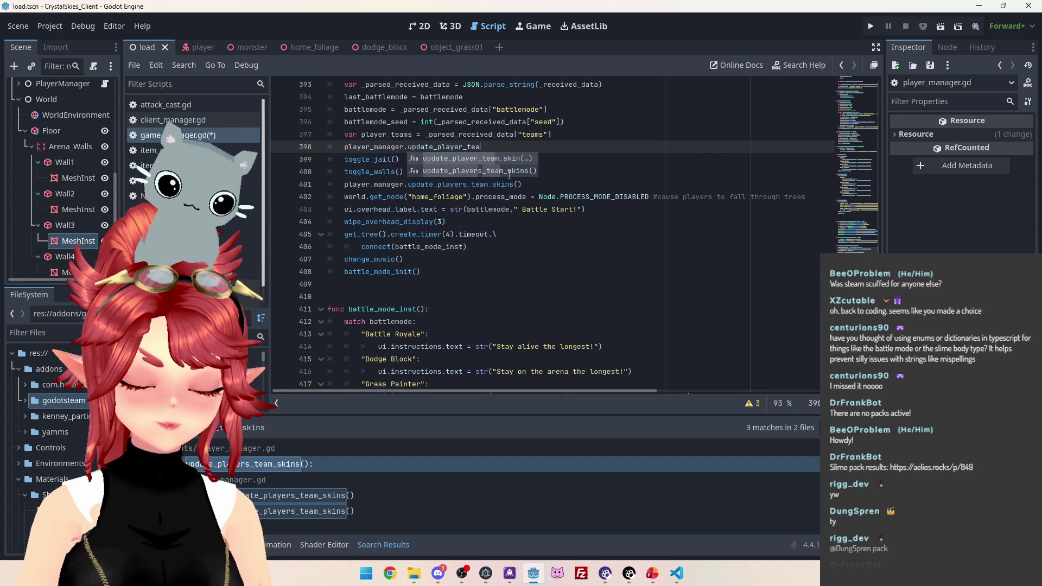
click(608, 121)
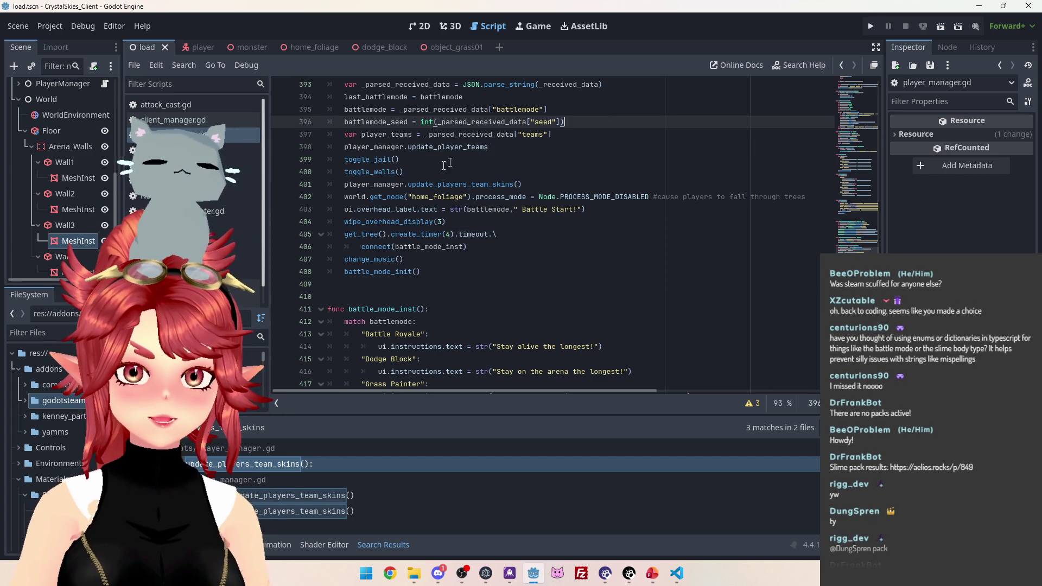
click(514, 146)
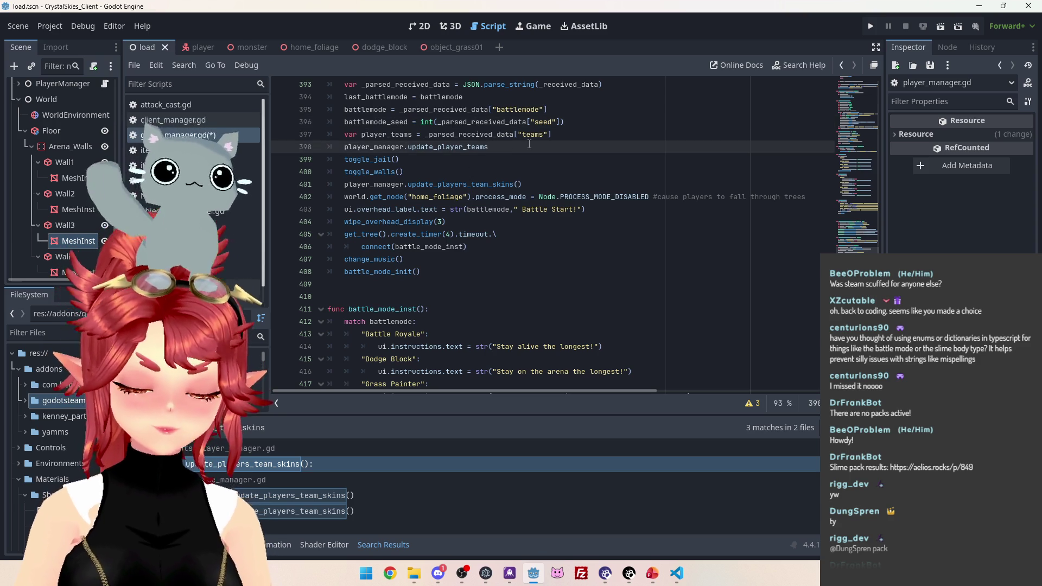
text(())
Paste player_teams into the parentheses, making player_manager.update_player_teams(player_teams).
scroll(524, 187, up, 1)
scroll(523, 186, up, 2)
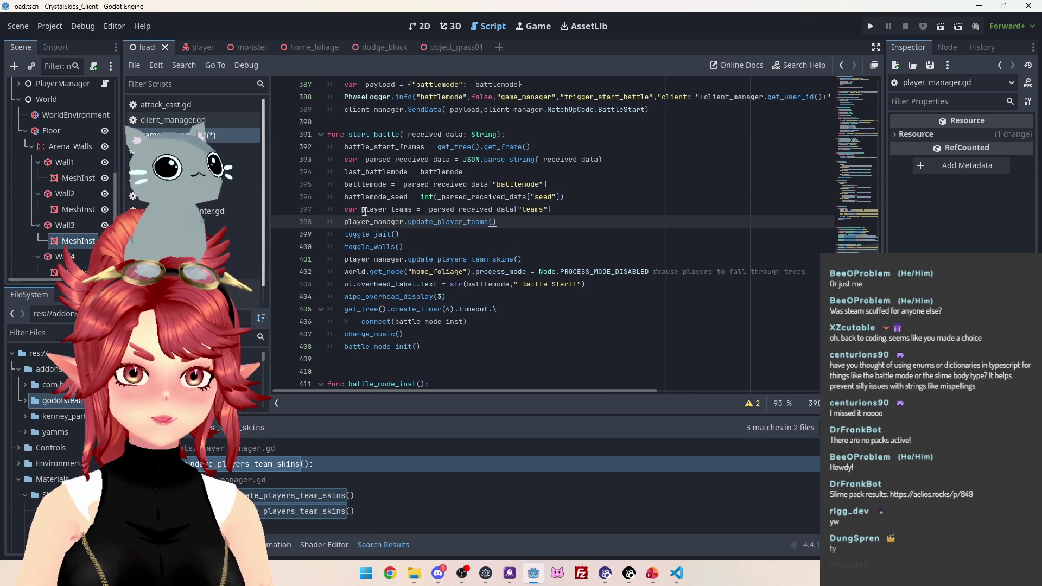
double_click(412, 210)
key(ctrl+c)
key(Down)
key(End)
key(Left)
key(ctrl+v)
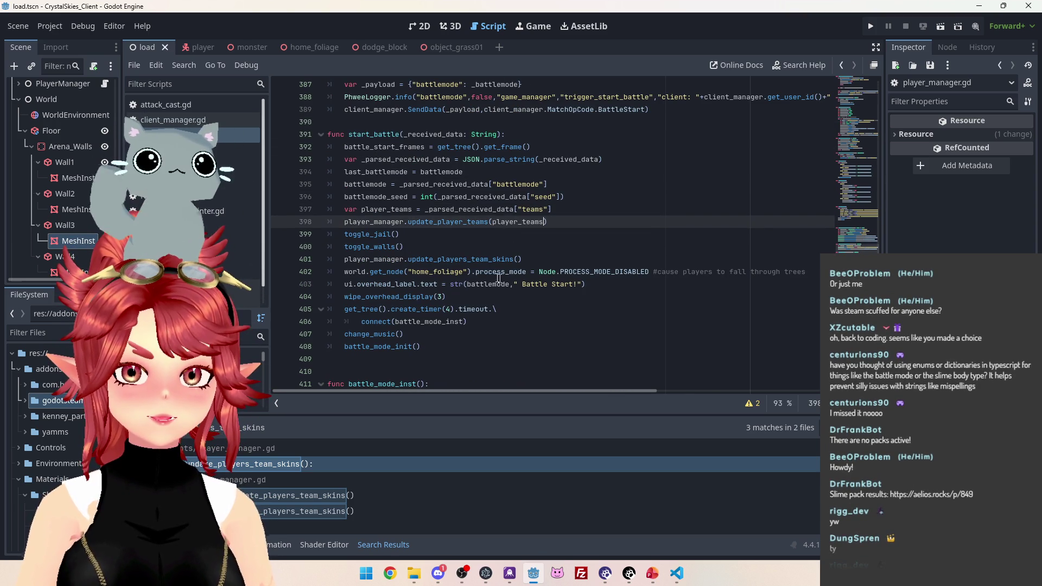
key(Down)
key(Down)
click(408, 222)
key(shift+End)
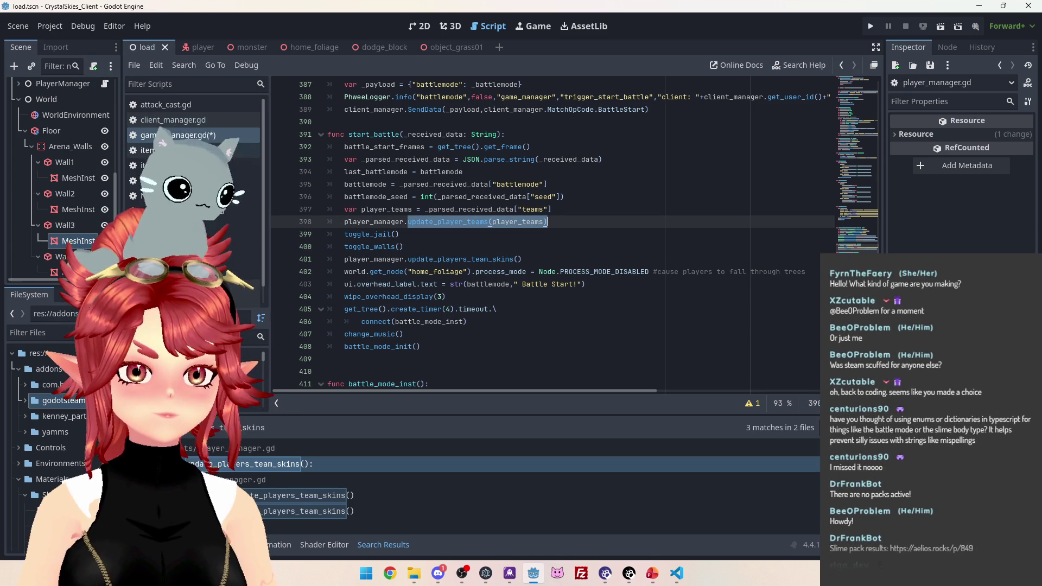
key(alt+Left)
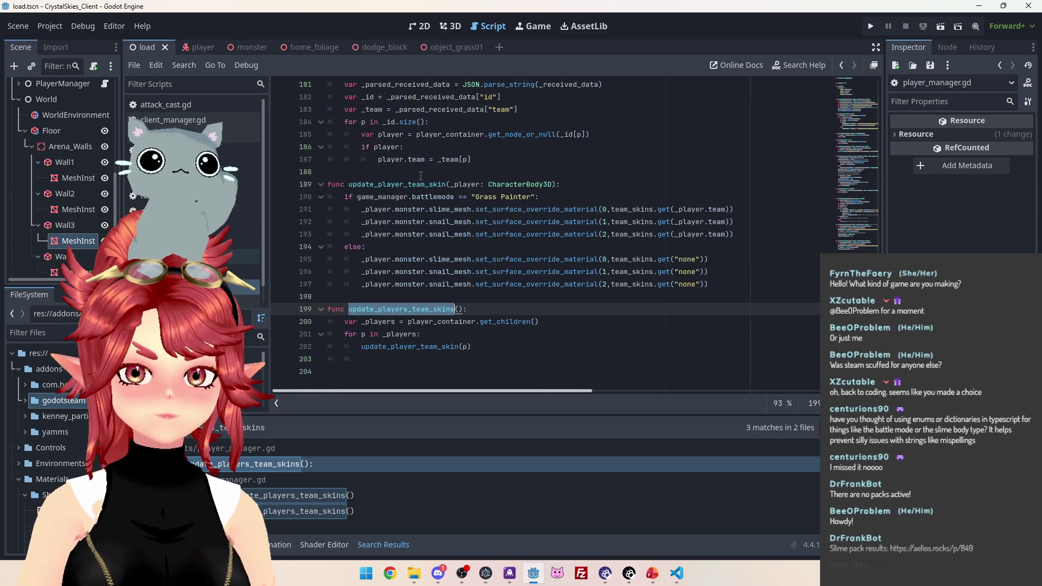
Search the project for allocate_teams and open its call in client_manager.gd's AllocateTeams handler.
click(545, 172)
scroll(545, 239, up, 4)
scroll(545, 238, down, 3)
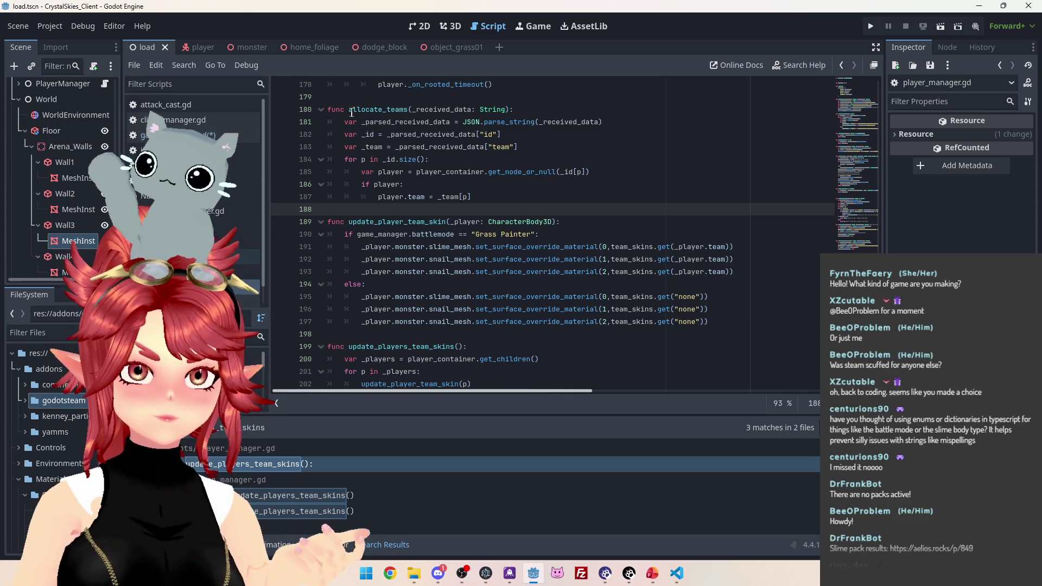
double_click(405, 110)
key(ctrl+shift+f)
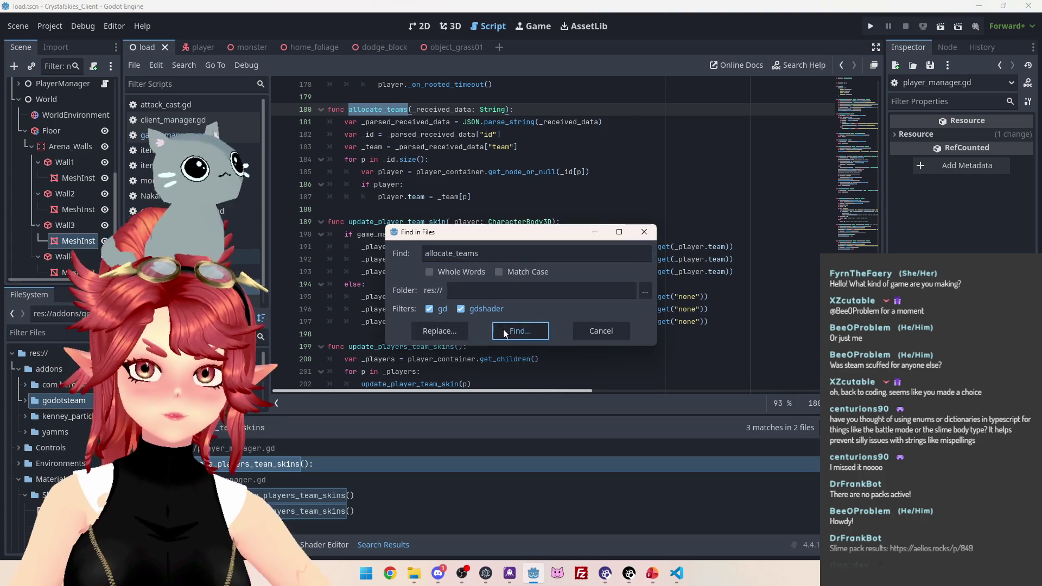
click(503, 329)
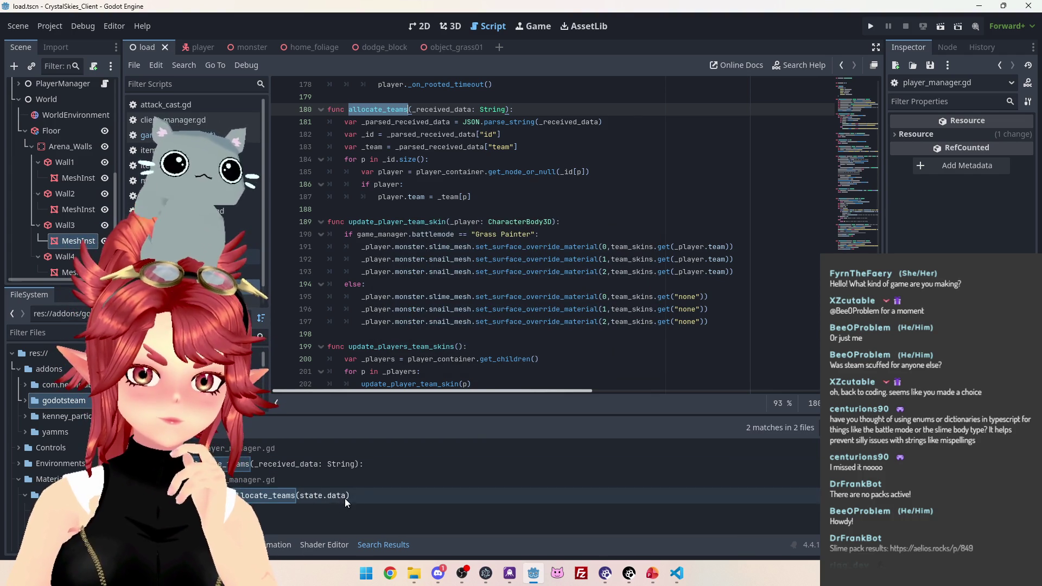
click(359, 495)
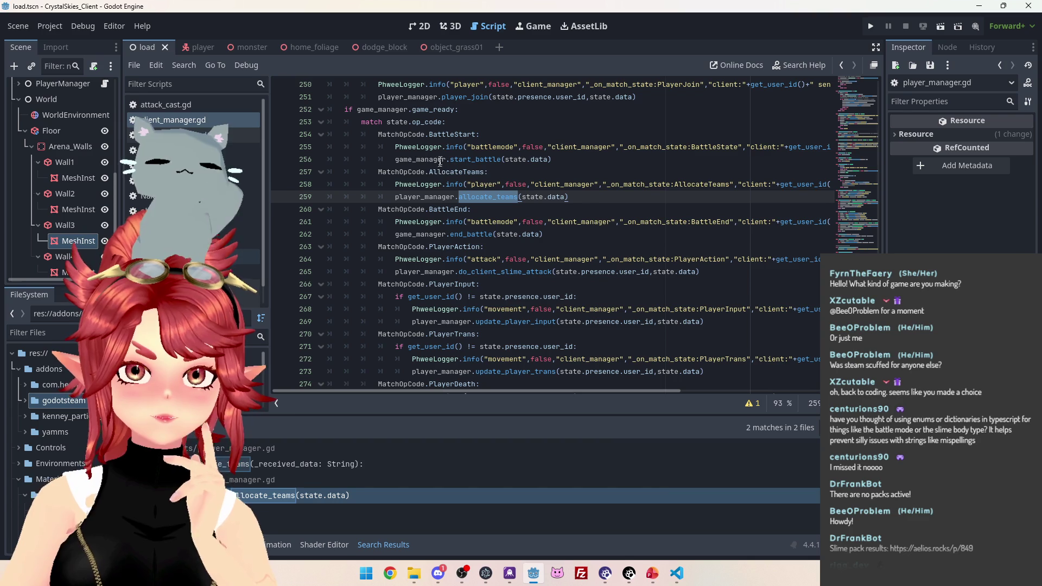
click(676, 573)
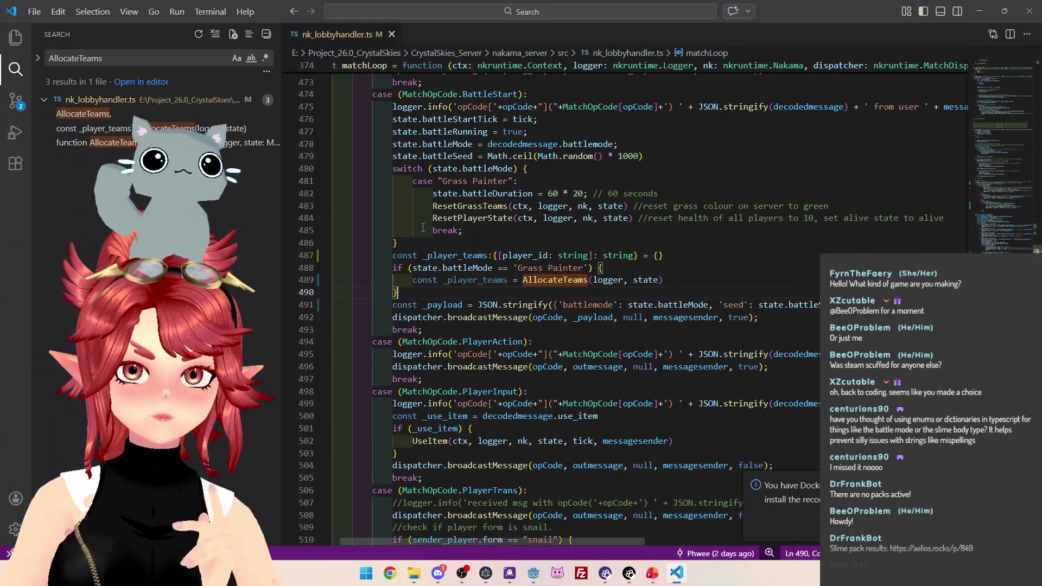
Review the AllocateTeams definition at line 814 of nk_lobbyhandler.ts, then return to Godot.
mouse_move(564, 284)
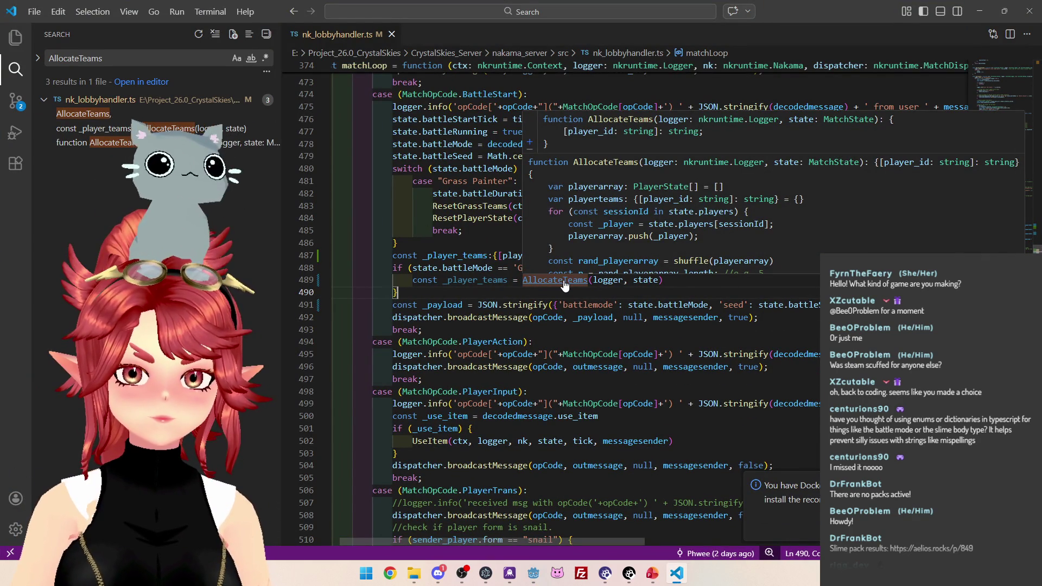
ctrl+click(564, 283)
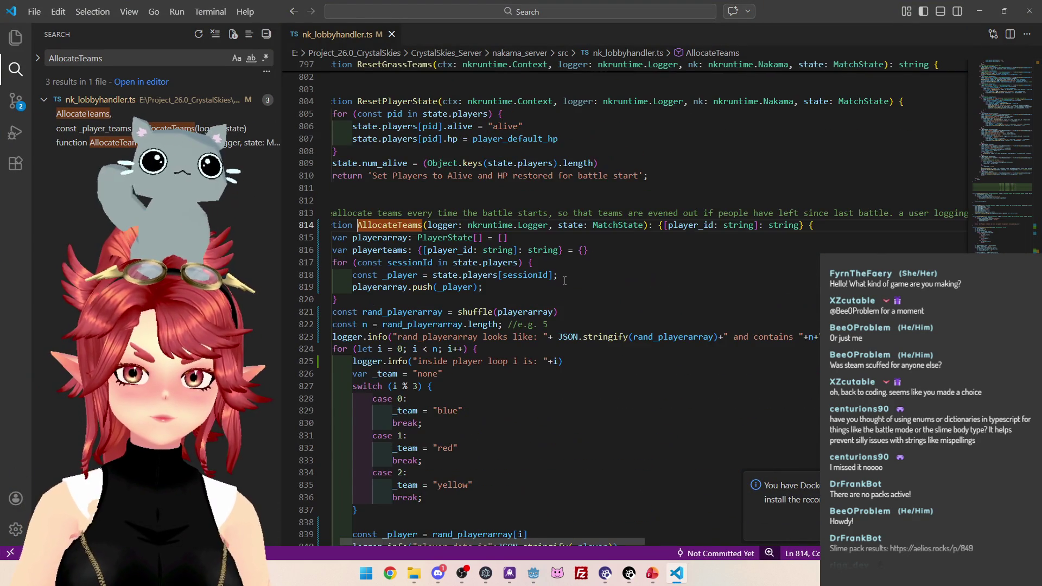
scroll(565, 280, up, 2)
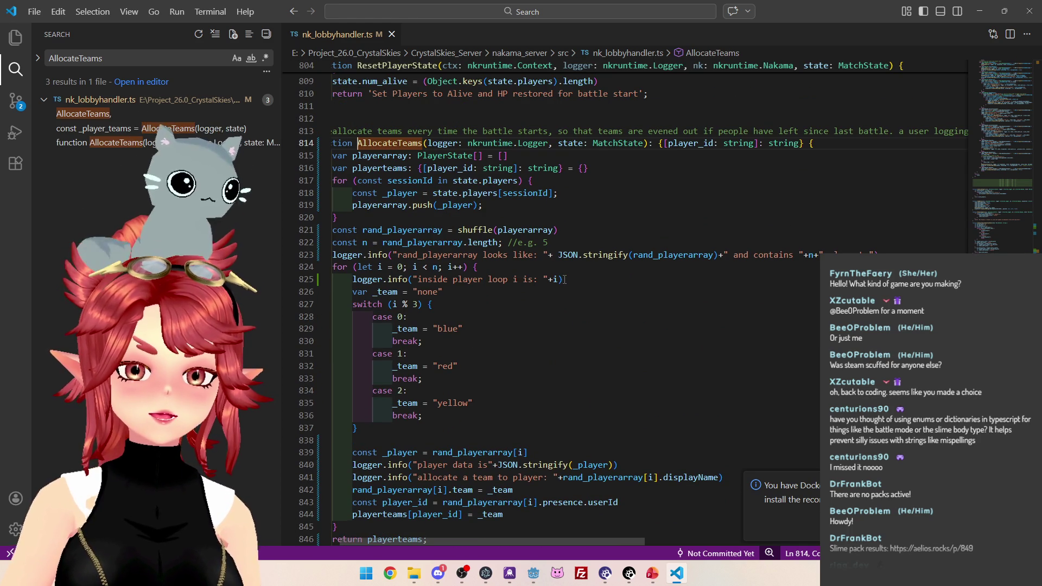
scroll(489, 541, left, 2)
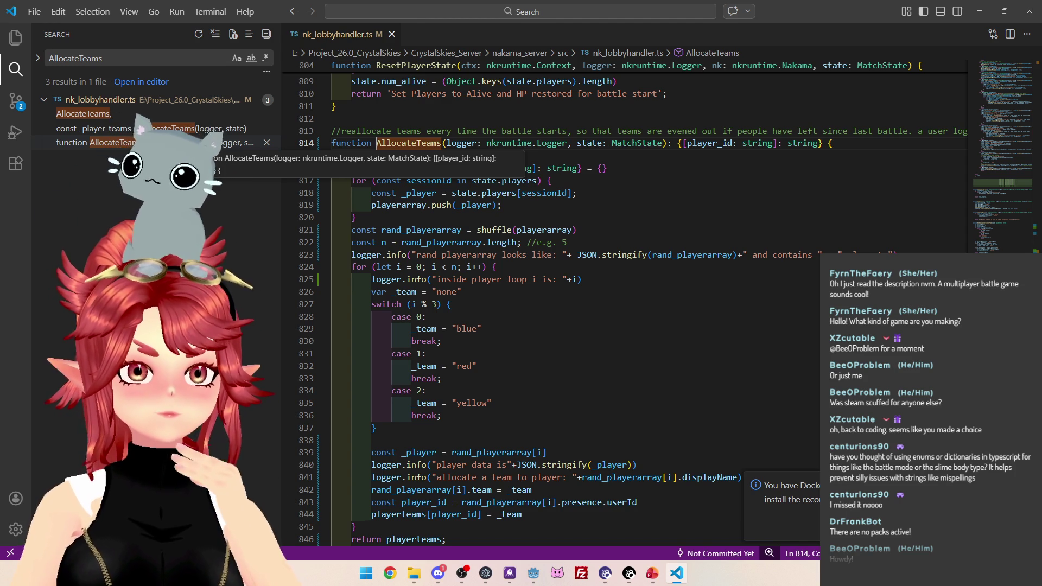
mouse_move(533, 573)
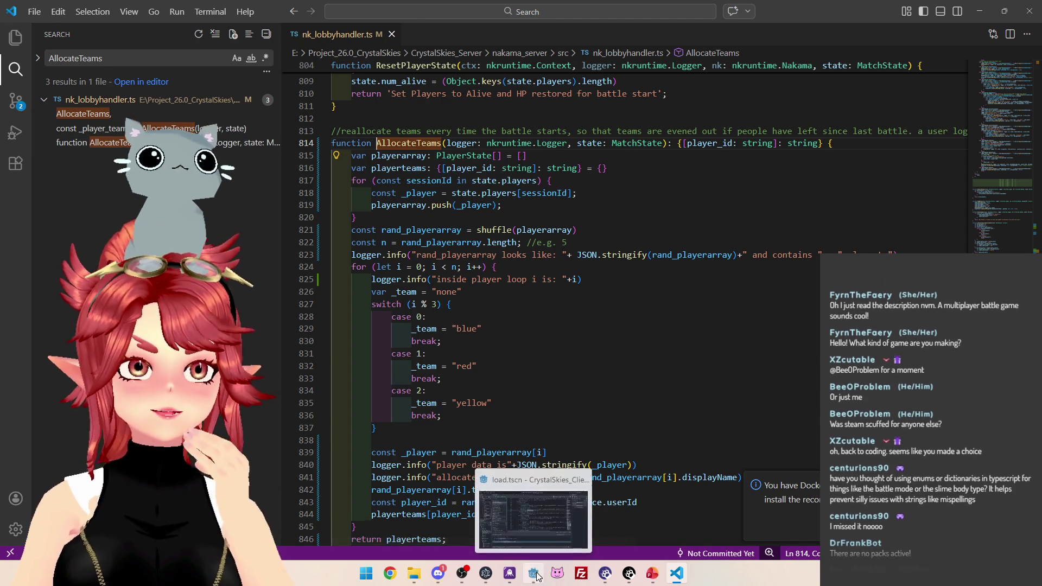
click(547, 522)
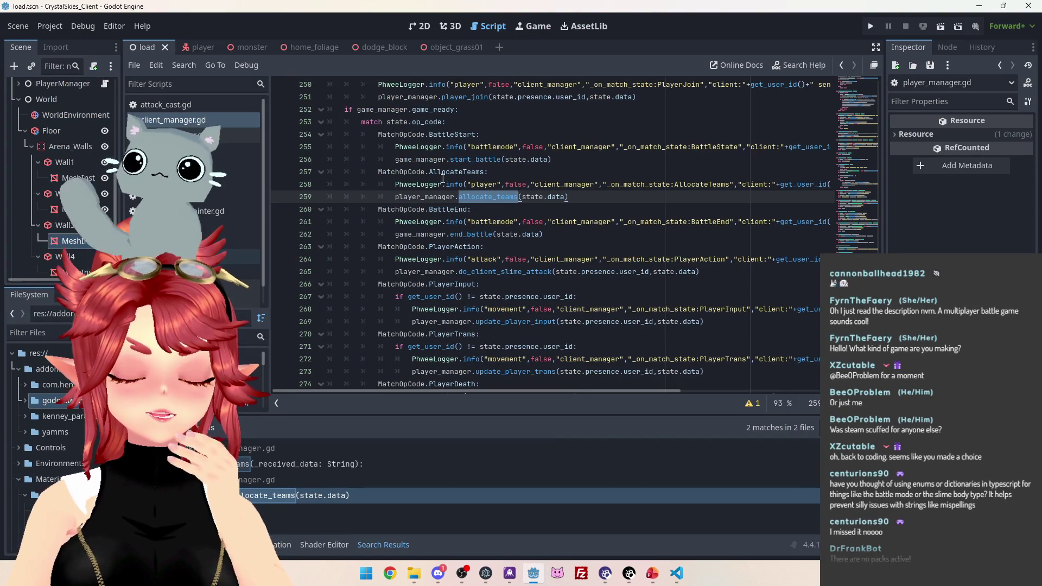
Comment out the update_player_teams(player_teams) call on line 398 with # and run the game.
click(195, 135)
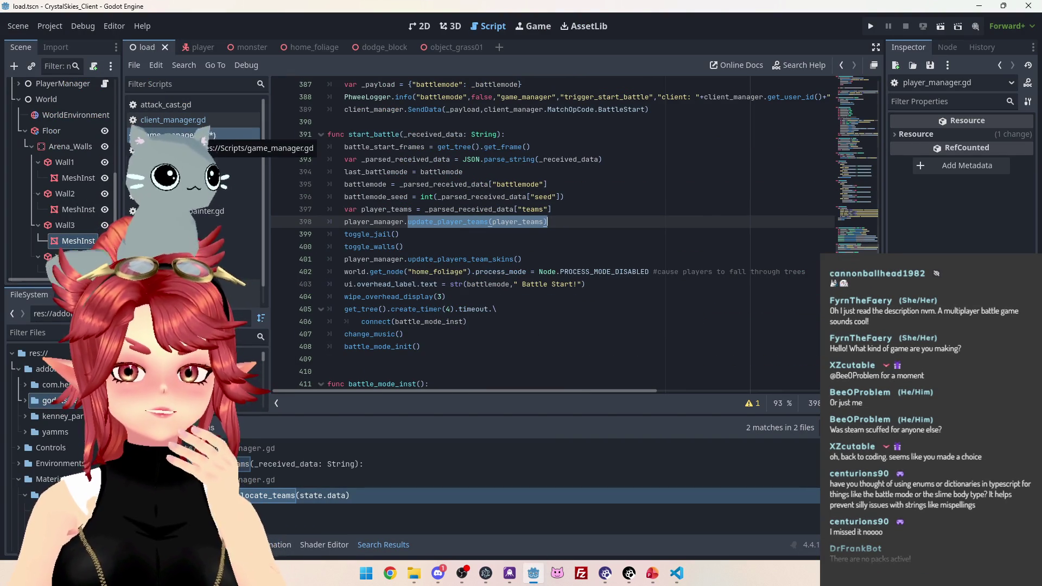
mouse_move(548, 221)
mouse_down()
mouse_move(388, 208)
mouse_move(280, 220)
mouse_up()
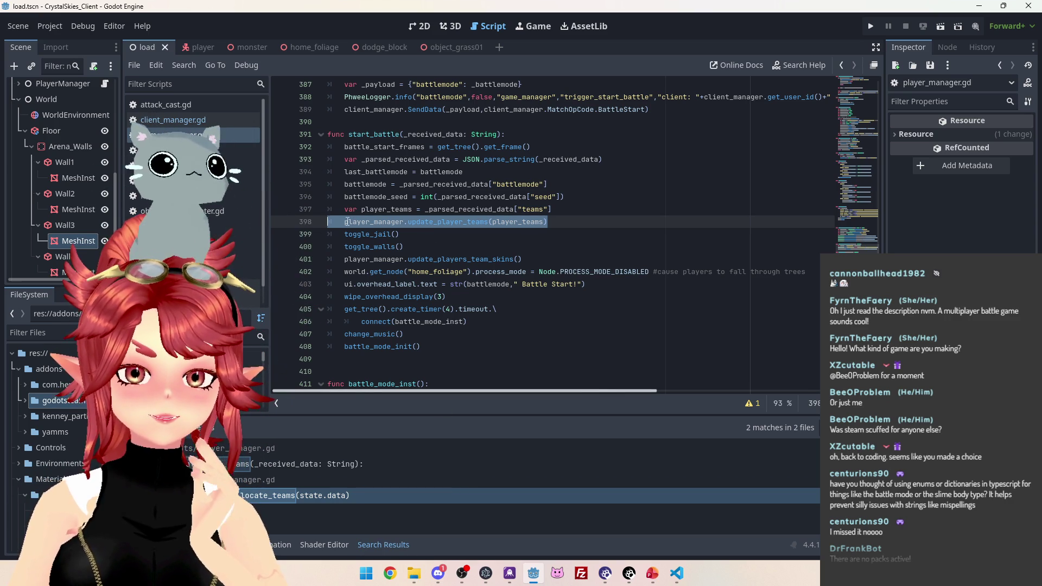
click(347, 222)
text(//)
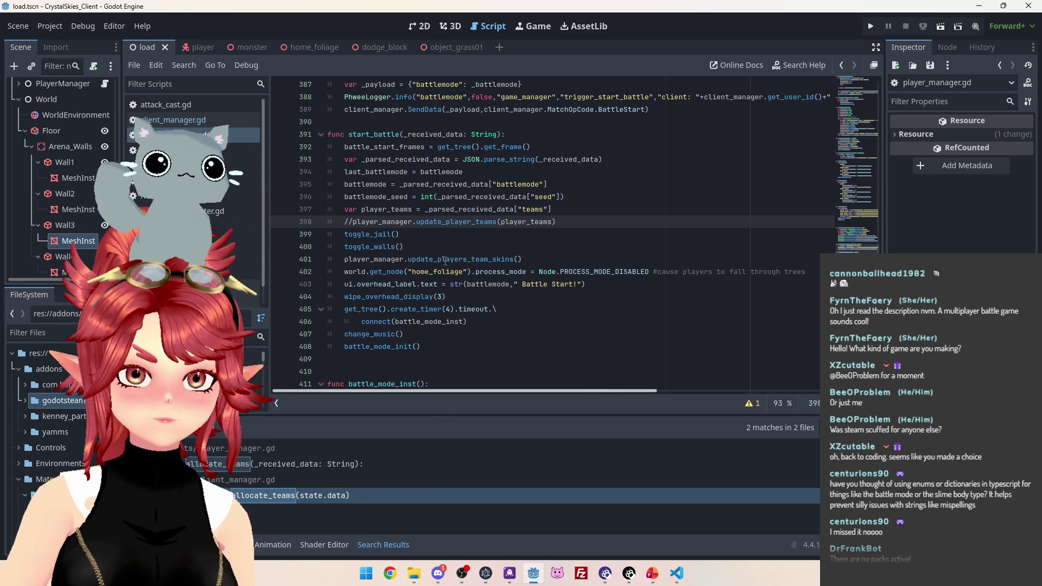
key(BackSpace)
key(BackSpace)
text(#)
key(Up)
click(870, 26)
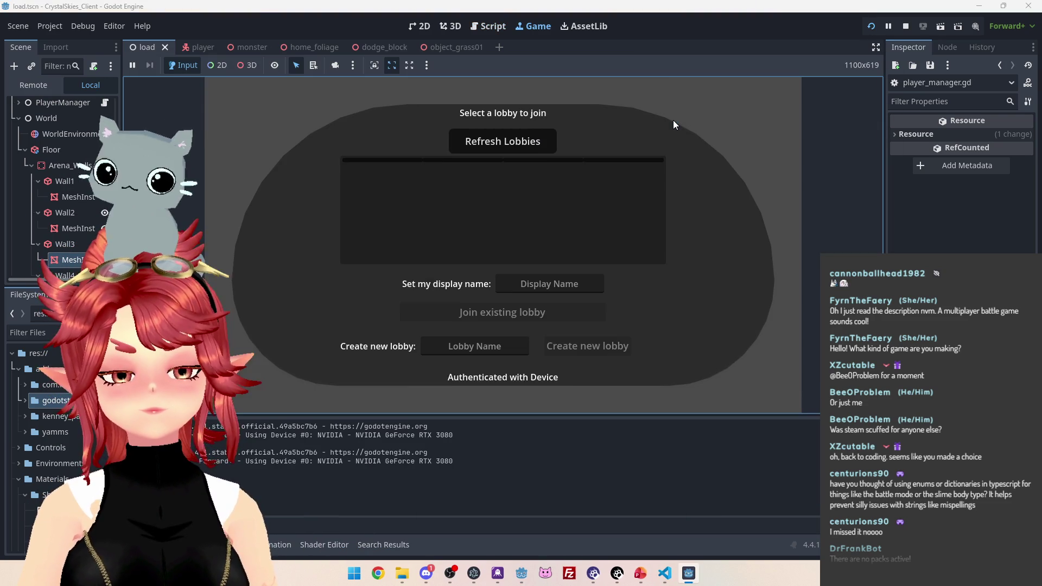
Enter a player display name and create a new lobby named 'asdd'.
click(564, 284)
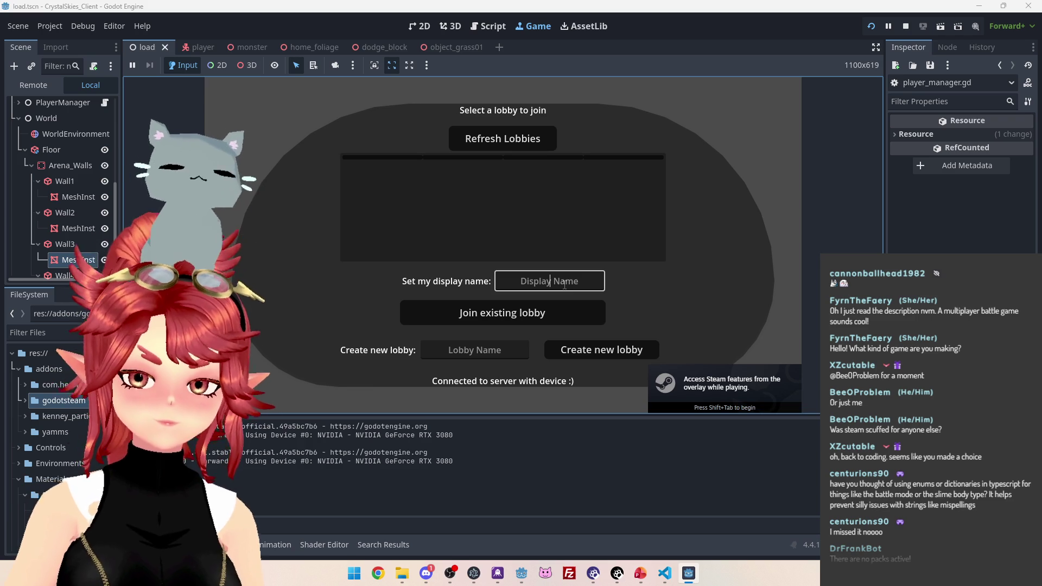
text(Phwee)
key(Tab)
key(Tab)
text(asdd)
click(591, 350)
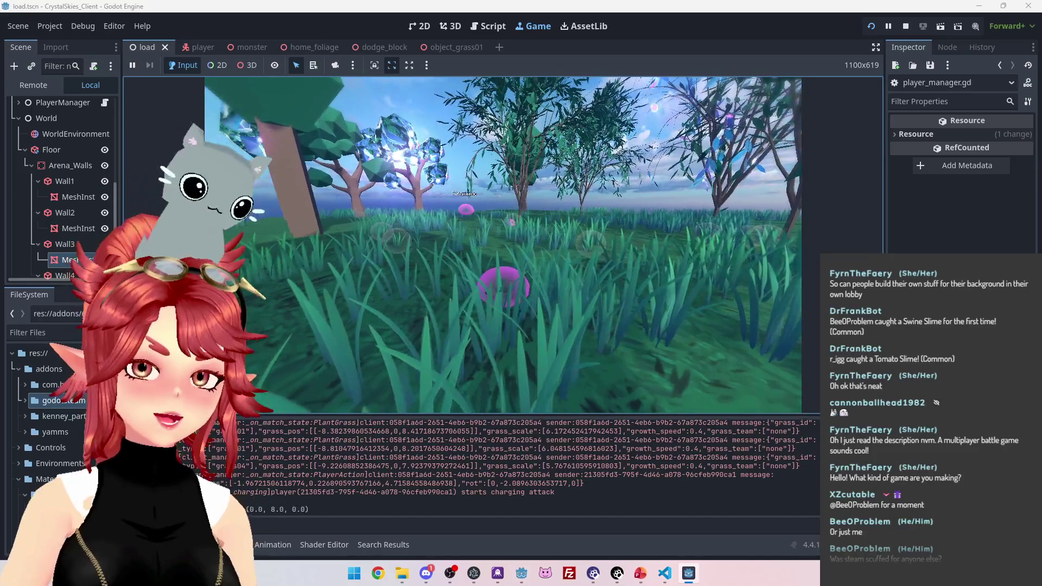
In Host Settings, switch the battle mode to Dodge Block and start the battle.
key(Escape)
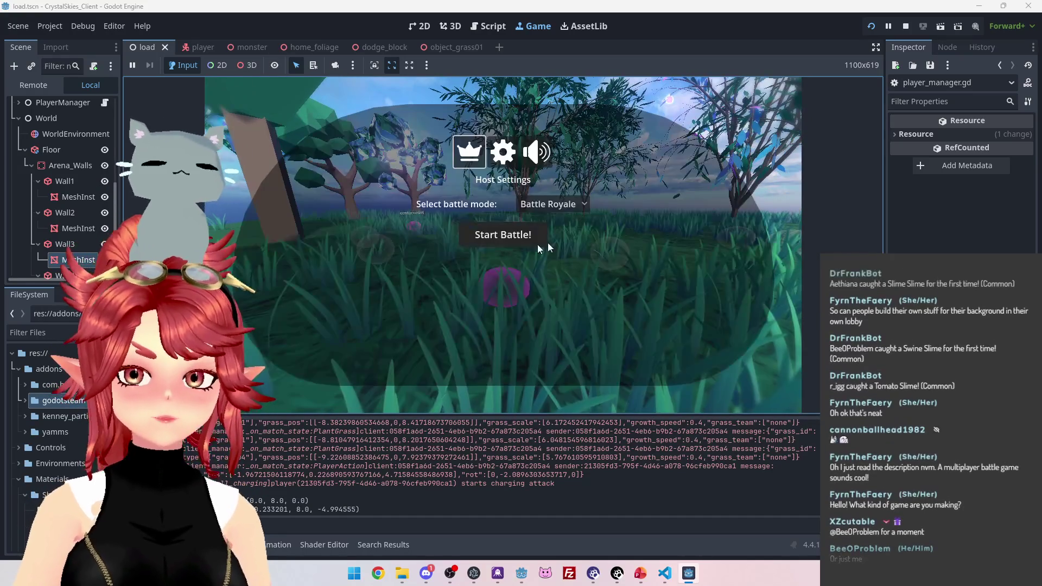
click(580, 212)
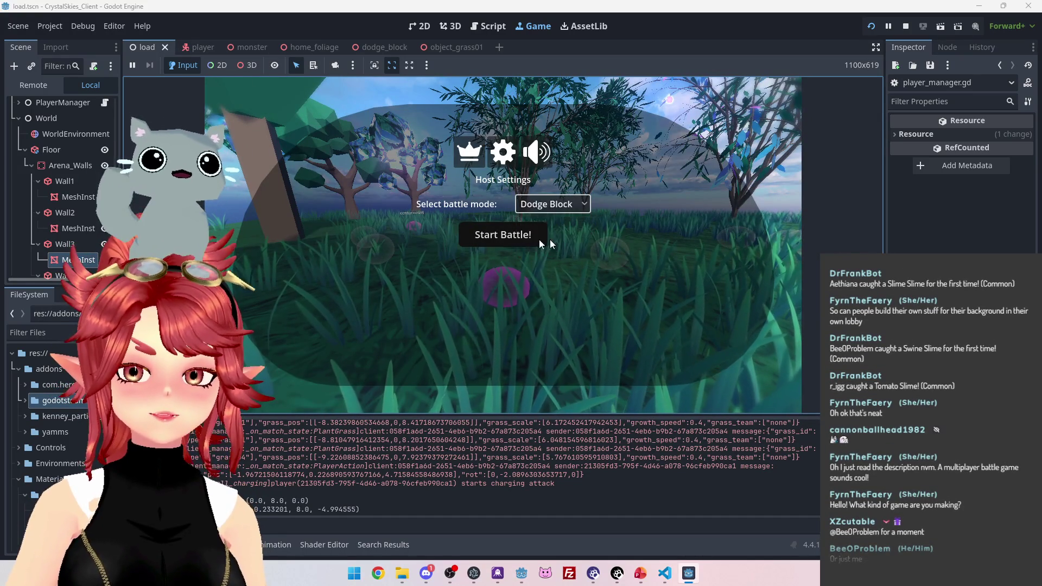
click(569, 236)
click(503, 241)
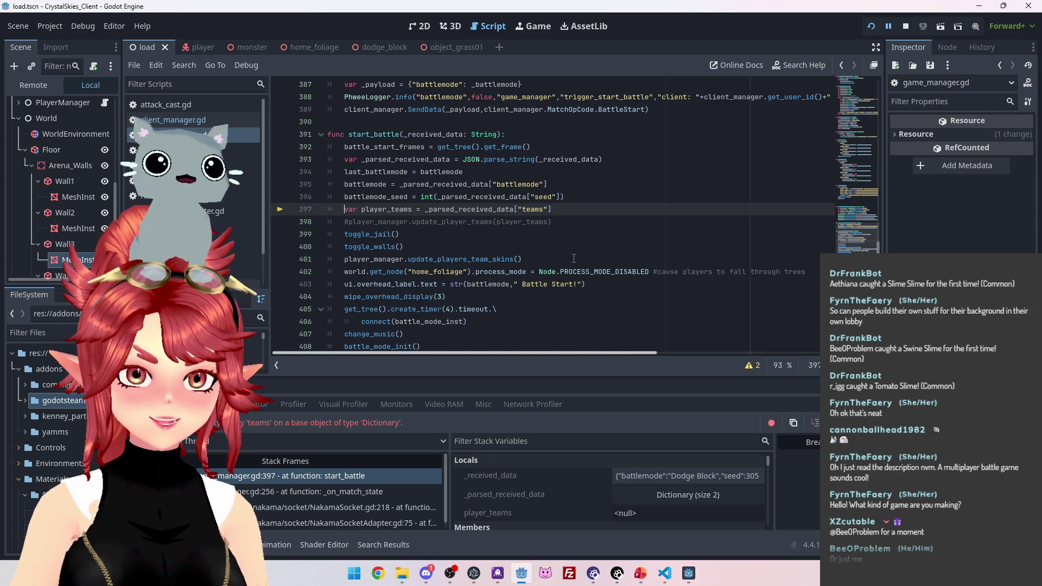
Comment out the player_teams declaration on line 397 and resume the game with F12.
key(ctrl+k)
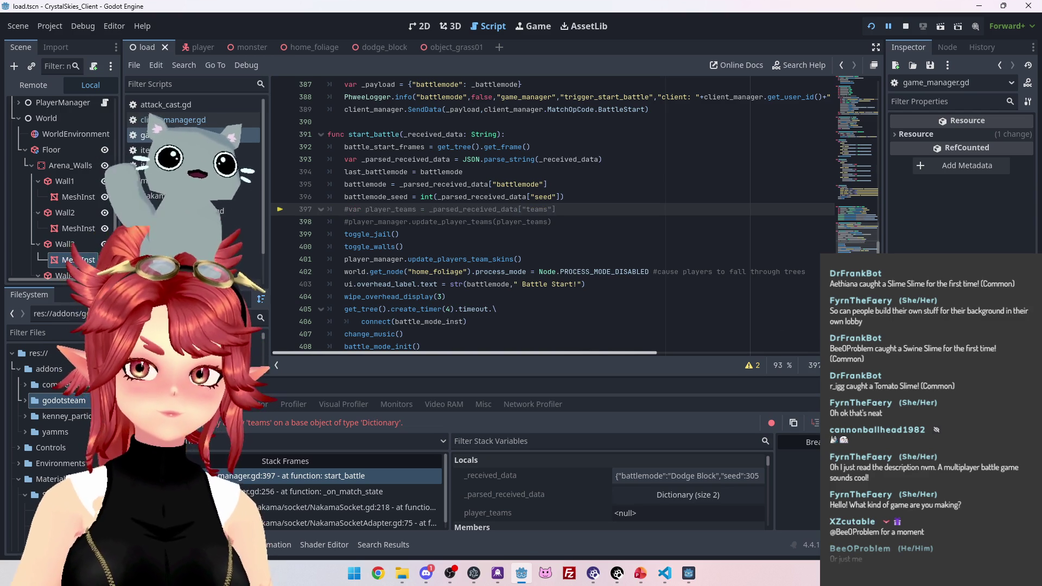
key(F12)
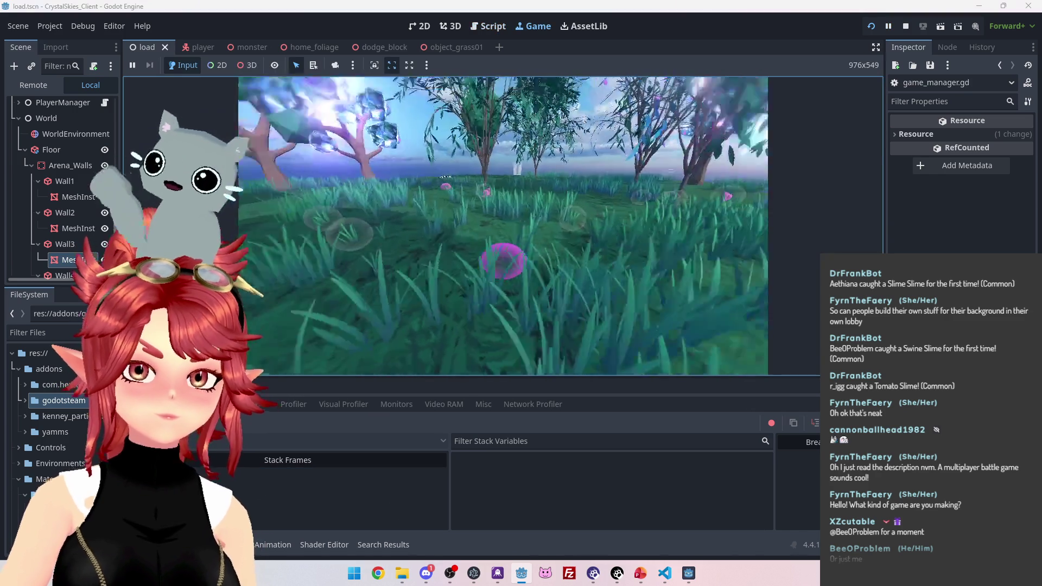
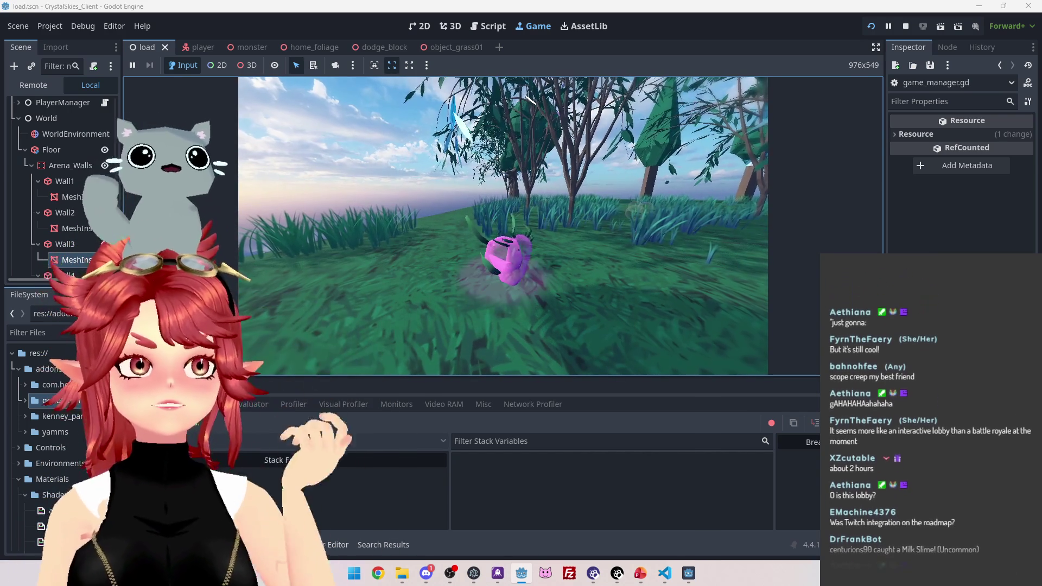
key(Escape)
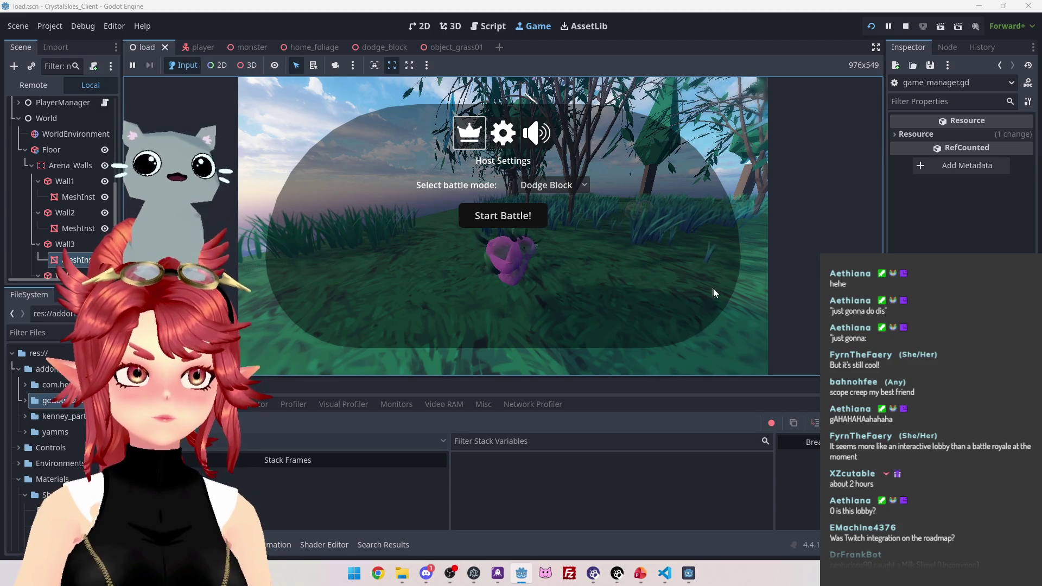
key(Escape)
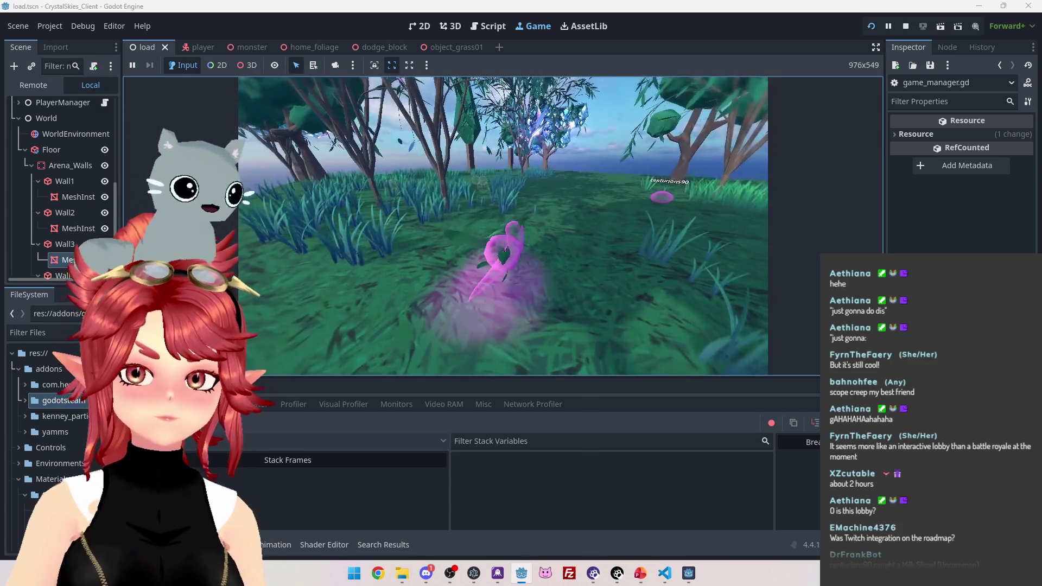
key(Escape)
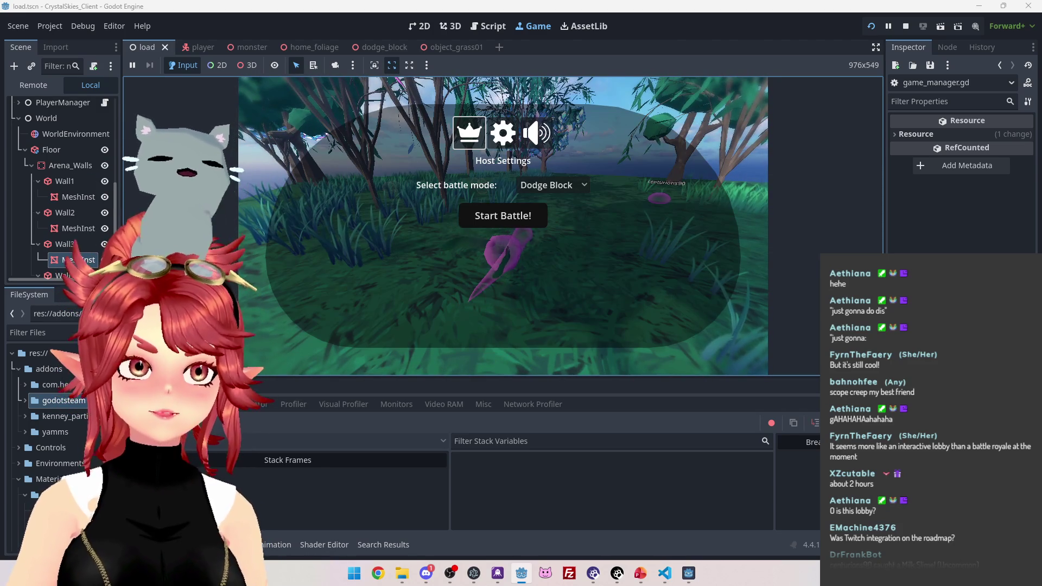
key(Escape)
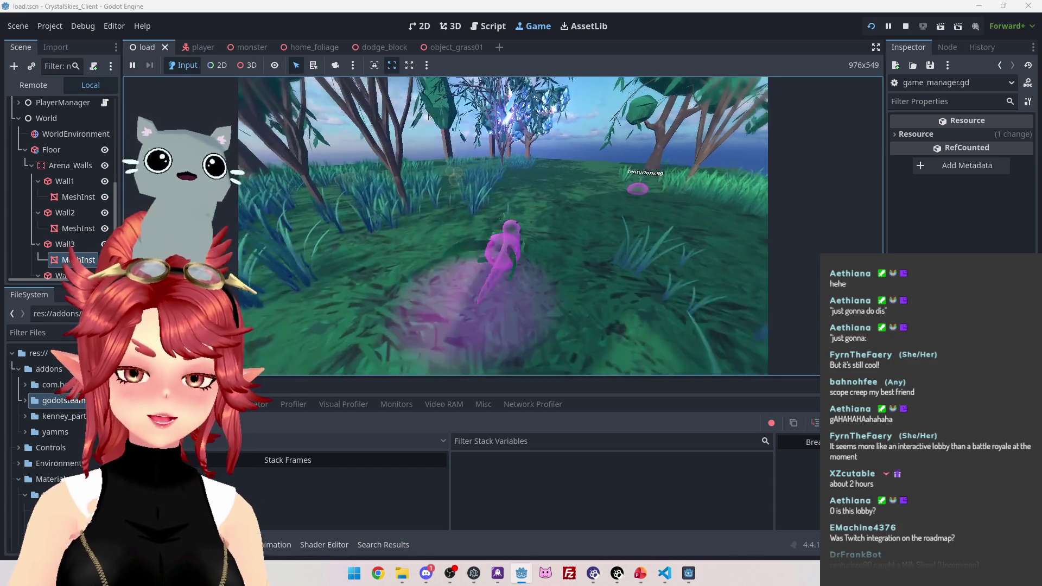